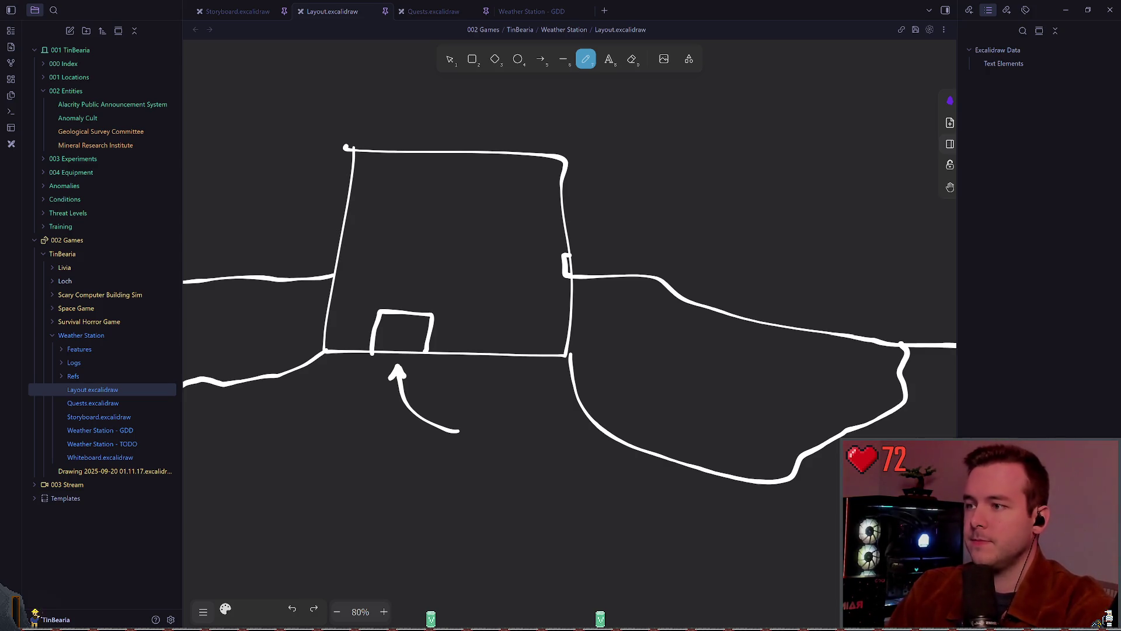
Select and delete the large freehand square around the building in Layout.excalidraw
left_click(569, 75)
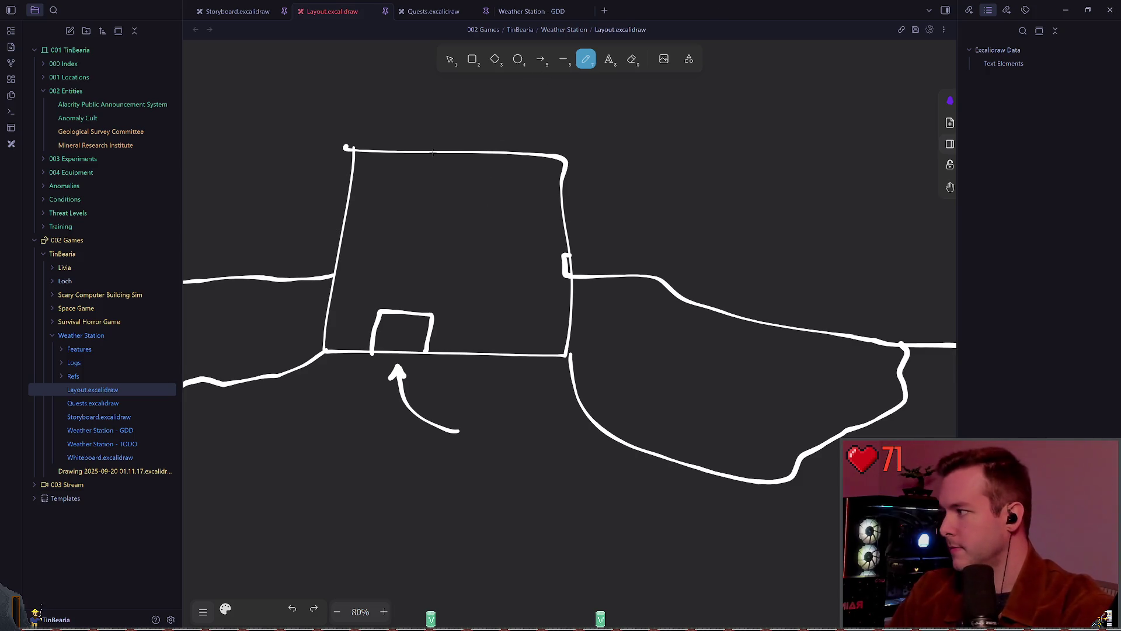
scroll(444, 149, "left", 1)
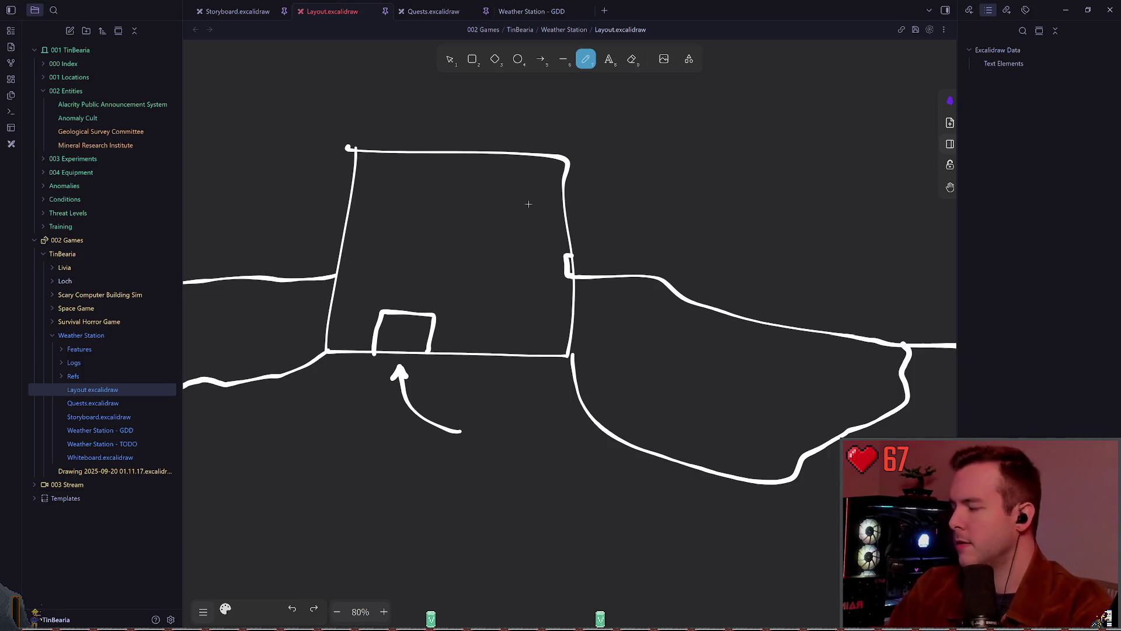
left_click(449, 59)
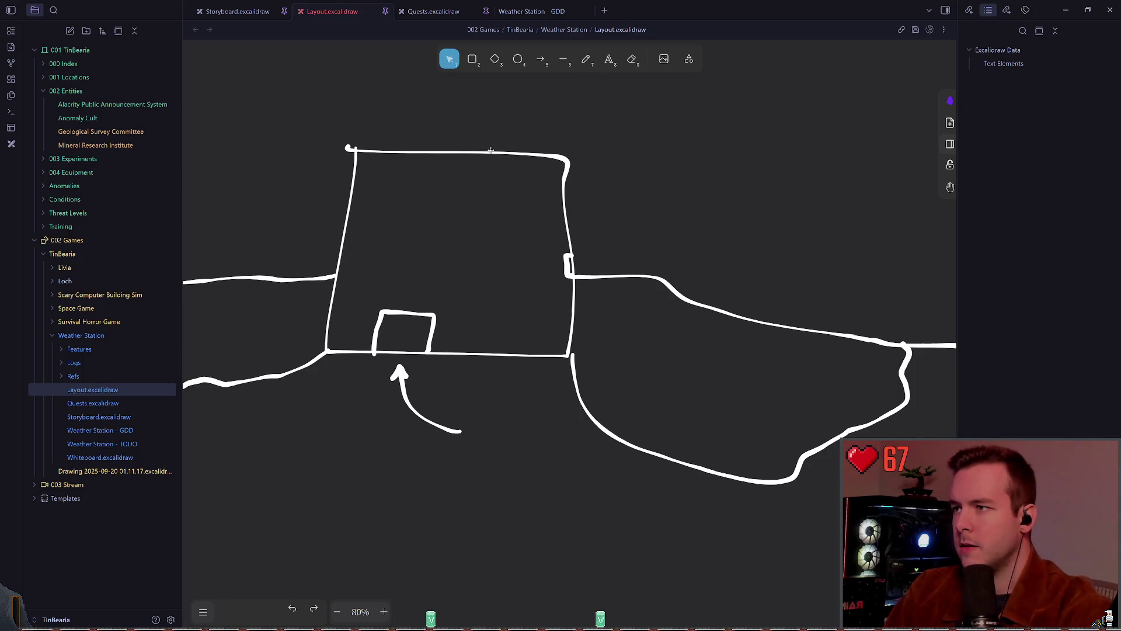
left_click(490, 151)
key("Delete")
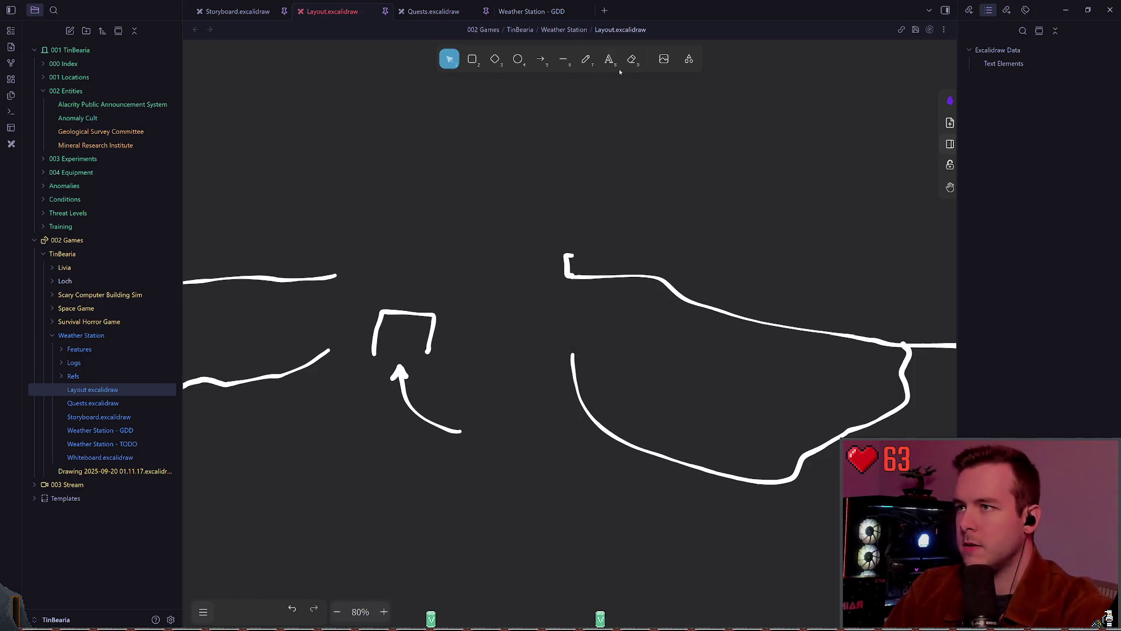
Draw the right wall up from the ground, replacing the earlier vertical attempts
key("p")
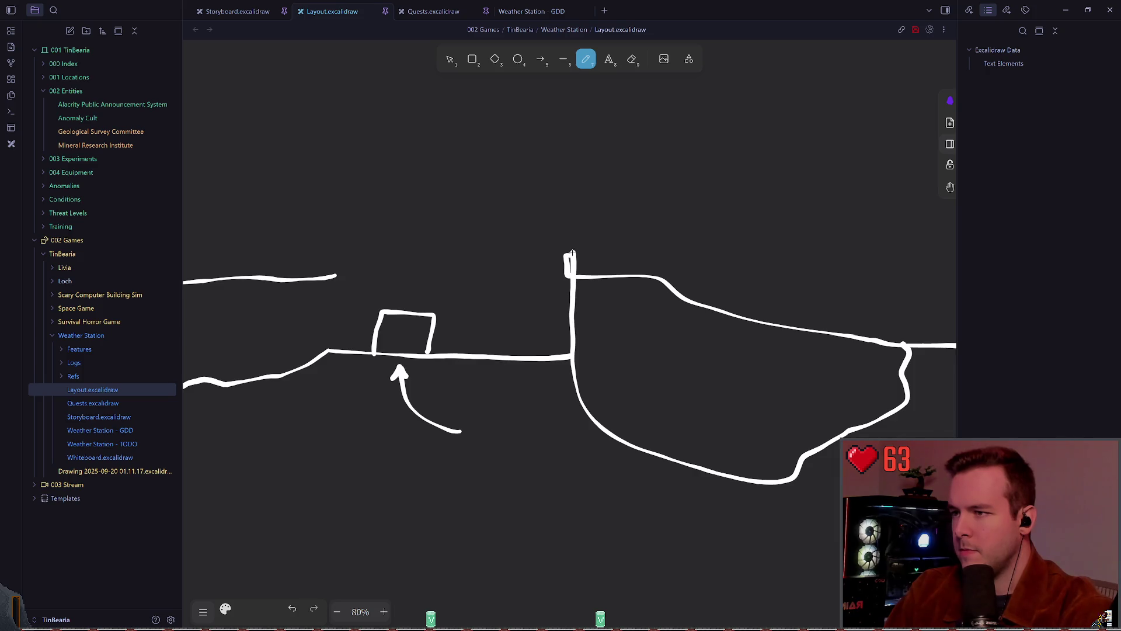
key("ctrl+z")
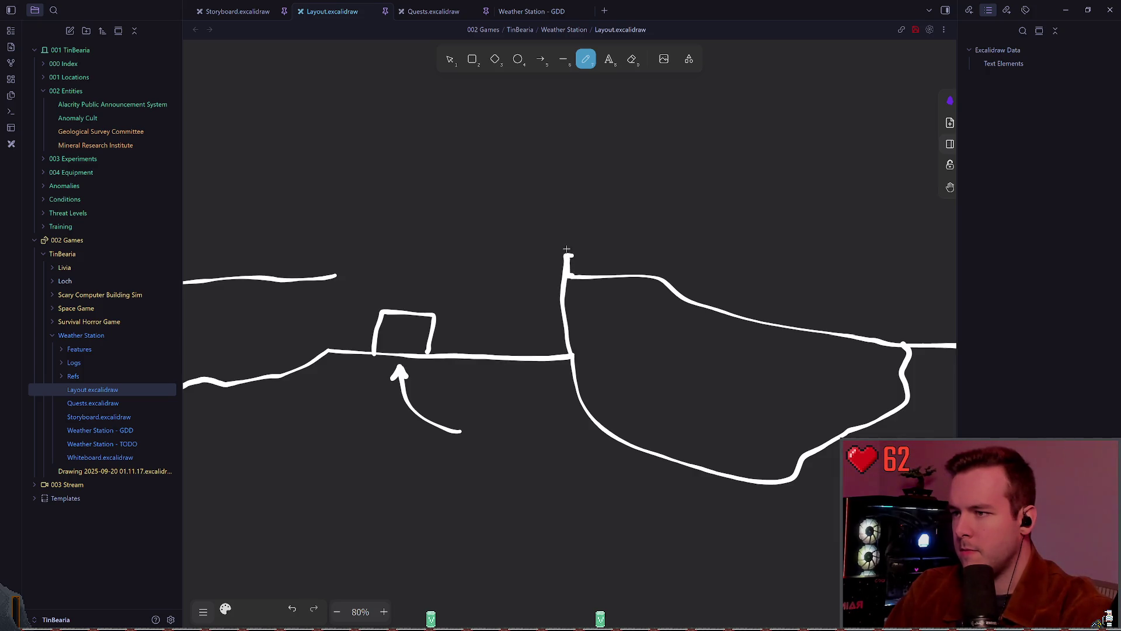
key("ctrl+z")
left_click_drag(566, 243, 569, 303)
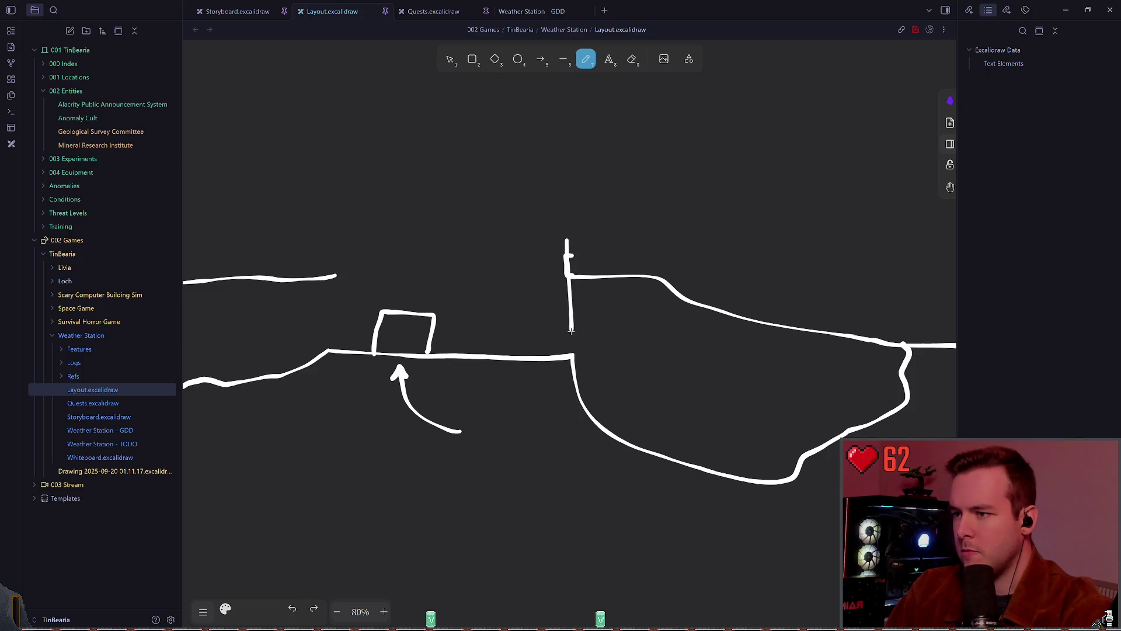
left_click(449, 59)
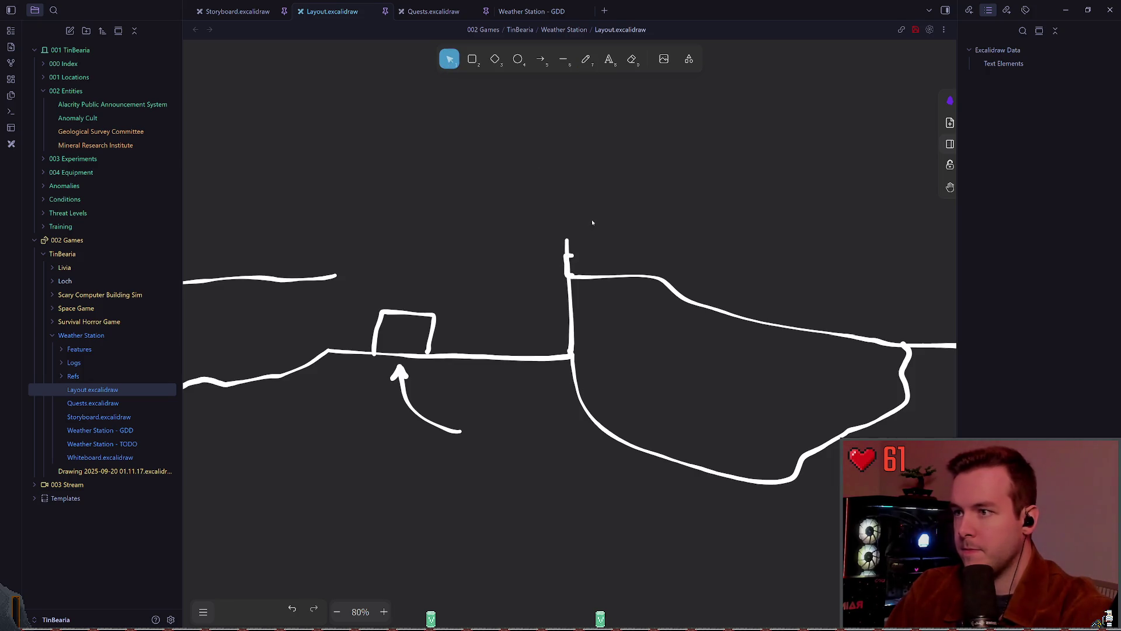
left_click(571, 255)
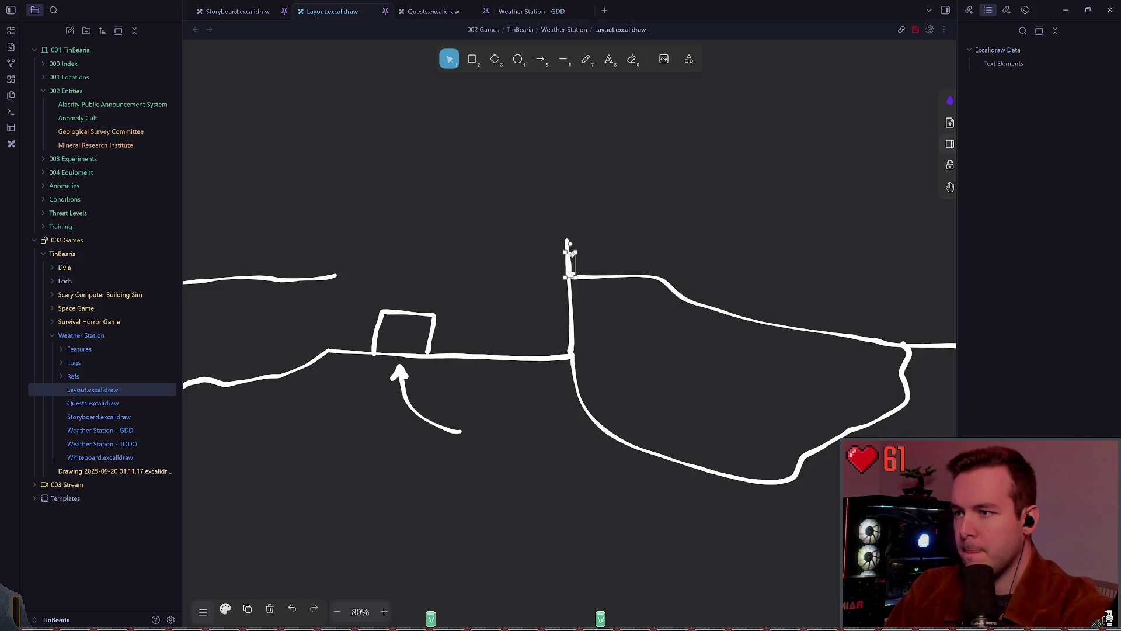
left_click(614, 254)
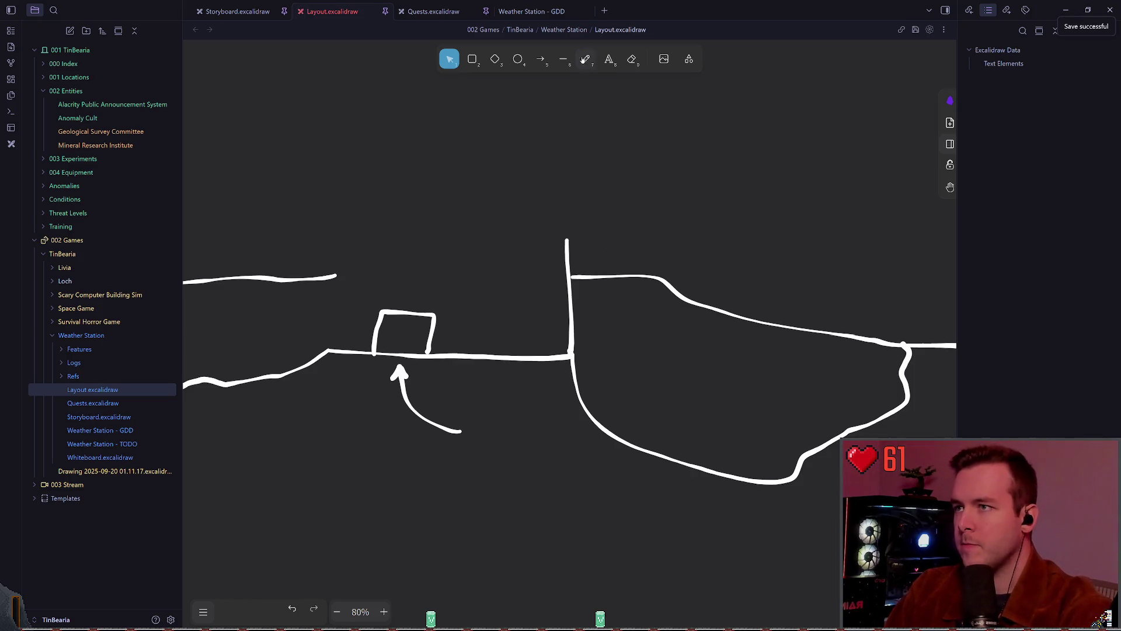
Draw the left wall up from the floor line and undo the failed roof strokes
key("p")
left_click_drag(327, 351, 343, 244)
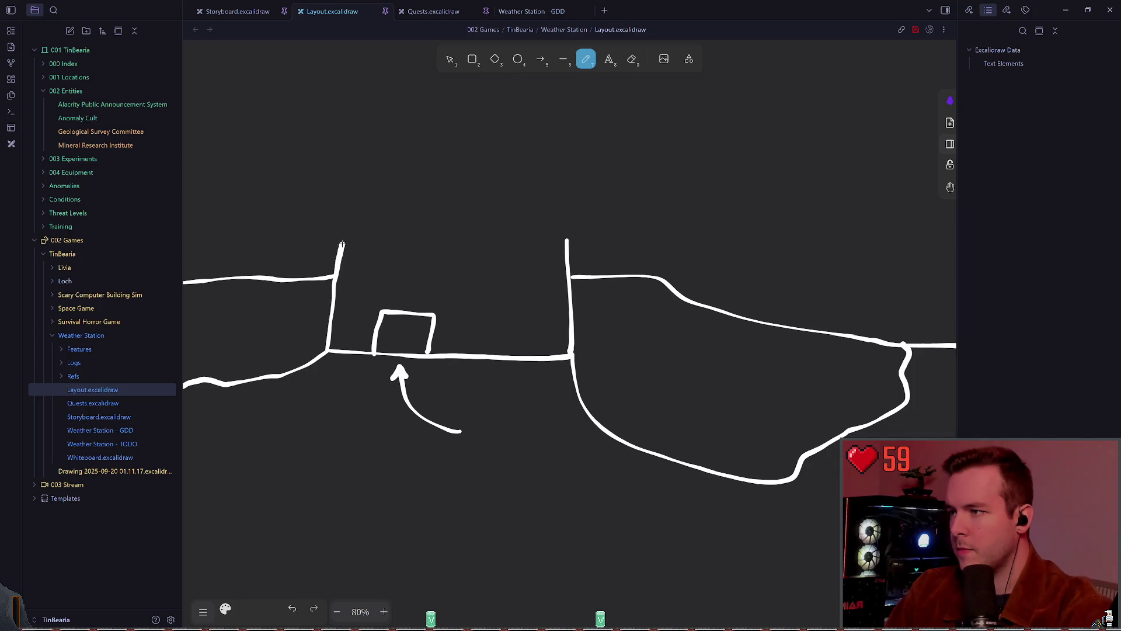
scroll(409, 245, "up", 3)
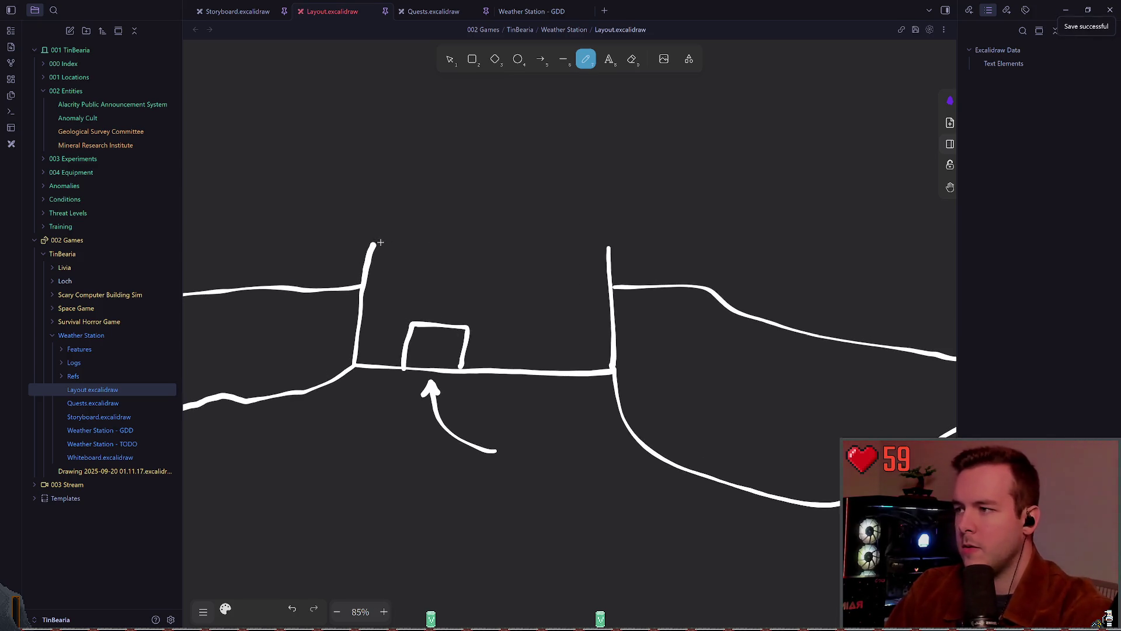
scroll(371, 272, "up", 2)
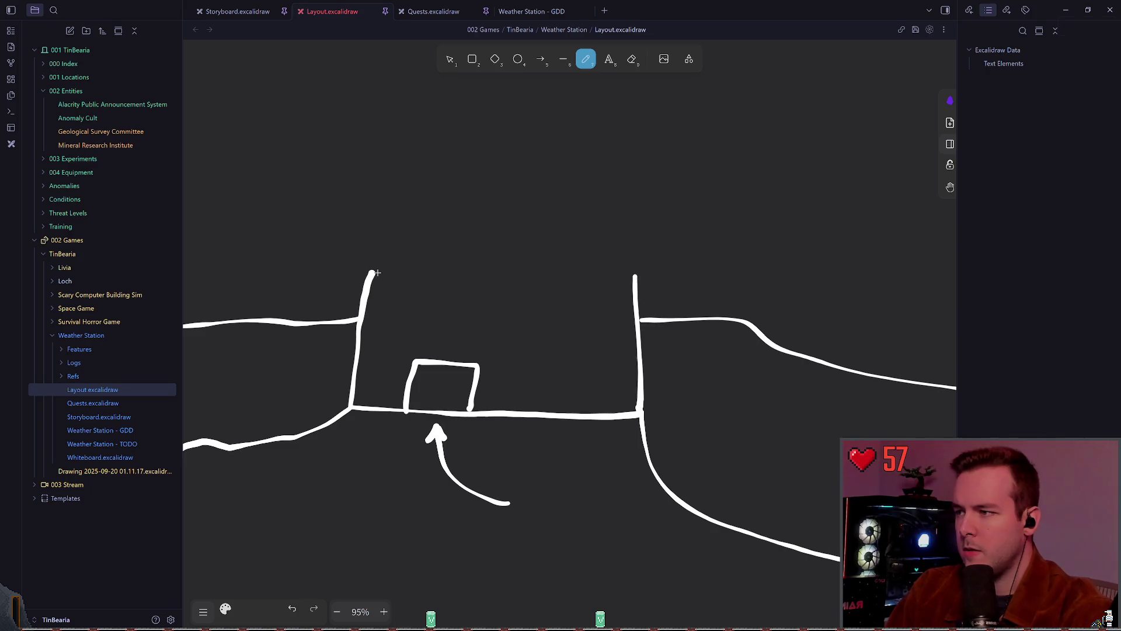
mouse_move(371, 272)
left_mouse_down()
mouse_move(411, 248)
mouse_move(413, 213)
left_mouse_up()
key("ctrl+z")
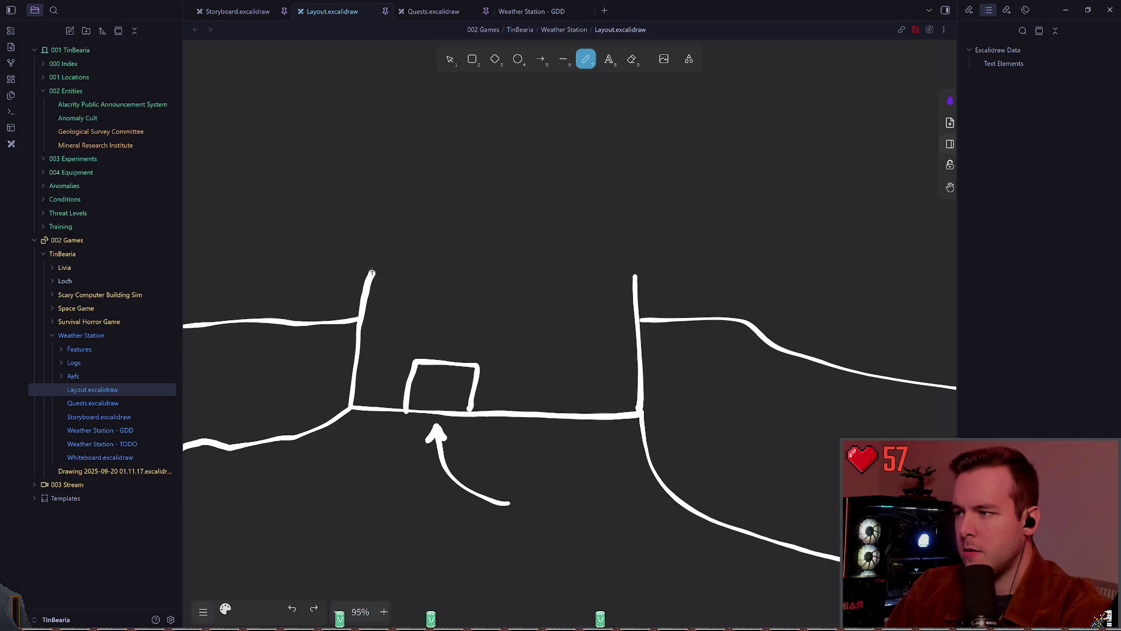
left_click_drag(371, 272, 422, 246)
key("ctrl+z")
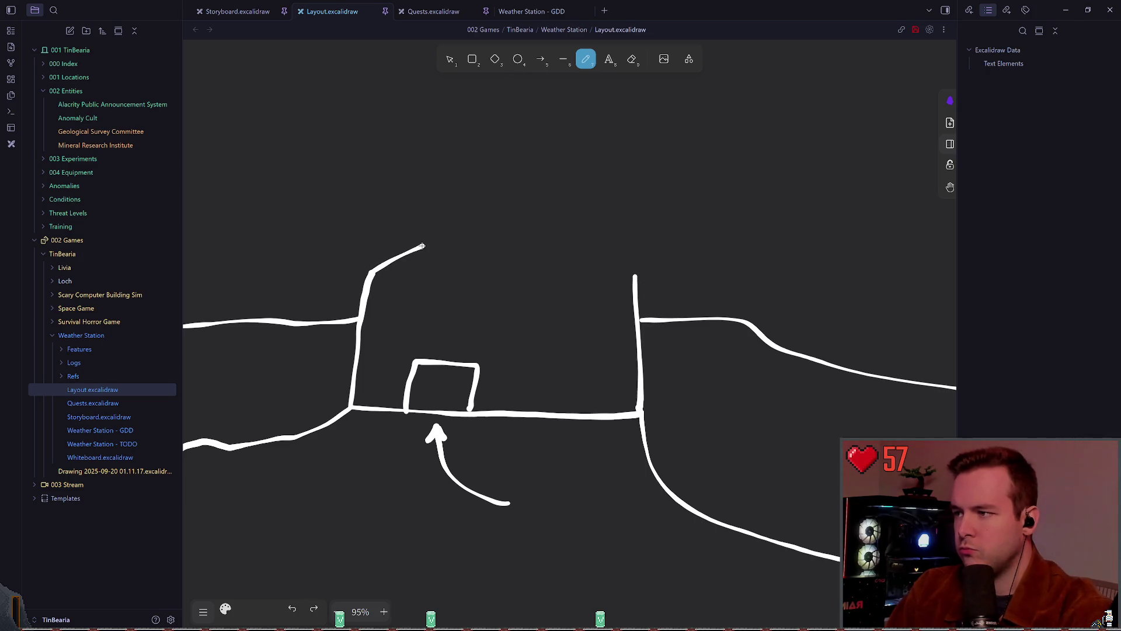
key("ctrl+z")
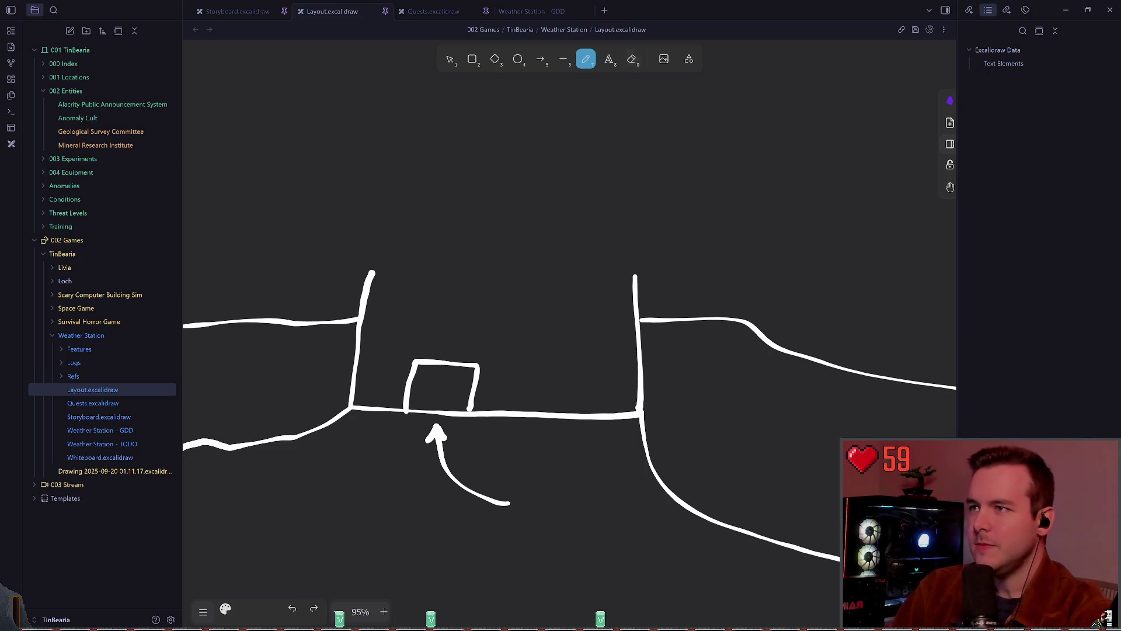
Delete the small box sitting above the entry arrow
scroll(535, 255, "down", 1)
left_click(450, 59)
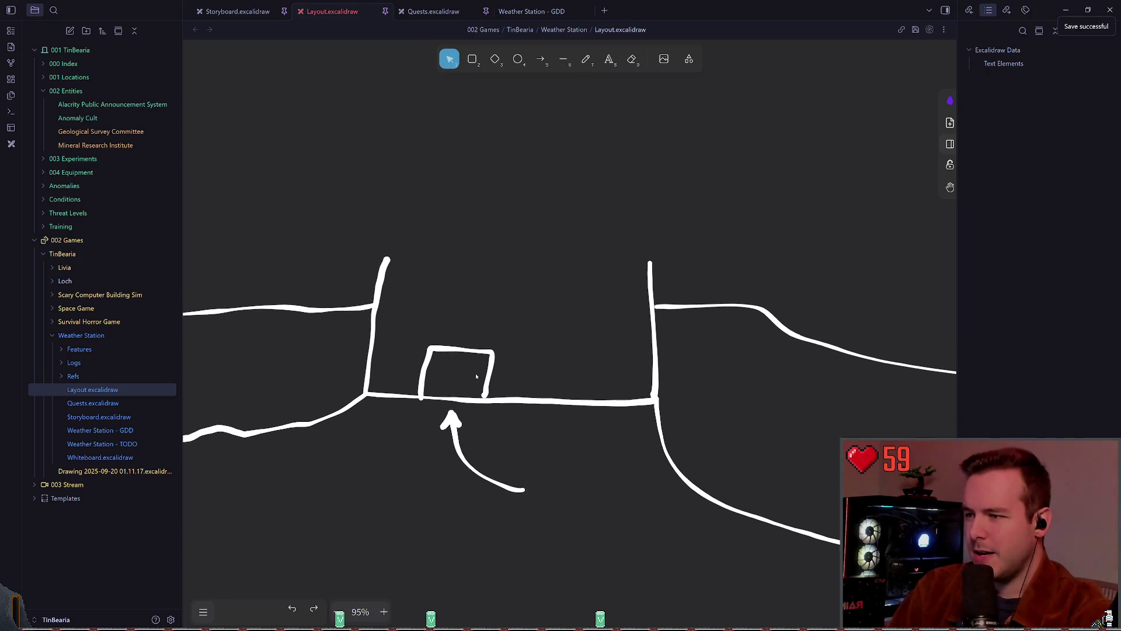
left_click(487, 378)
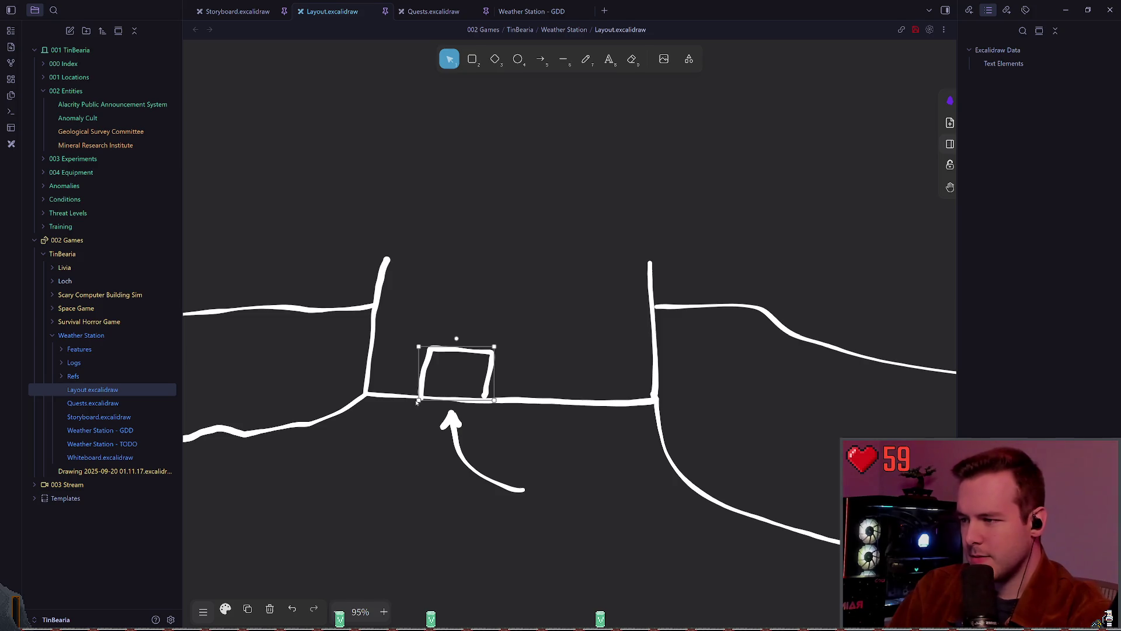
left_click_drag(416, 402, 418, 398)
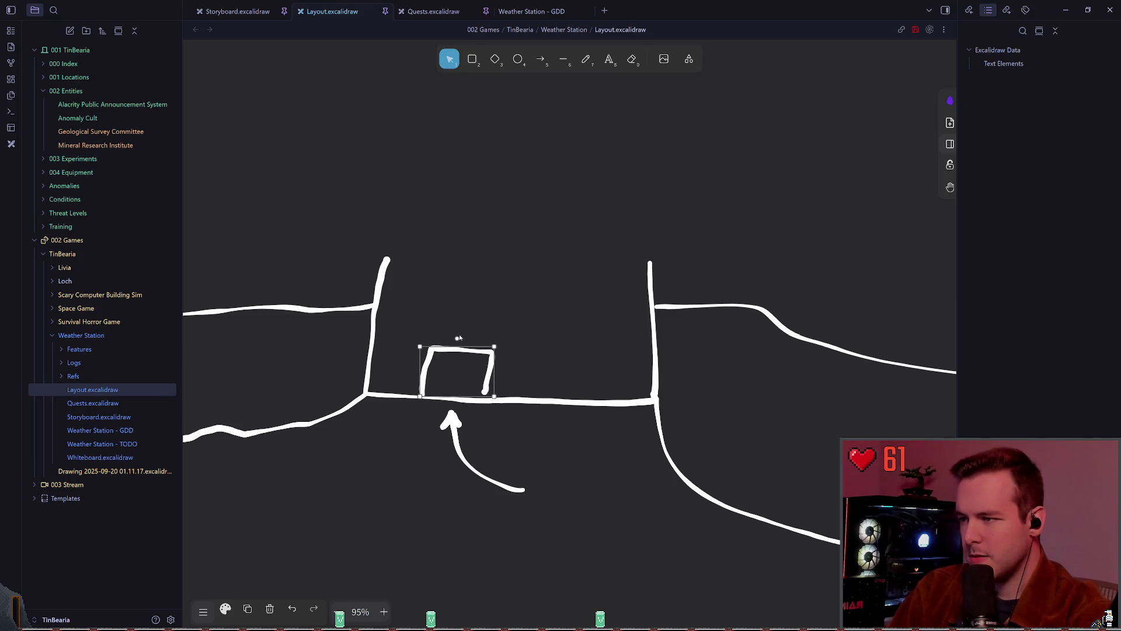
left_click(530, 348)
left_click(493, 388)
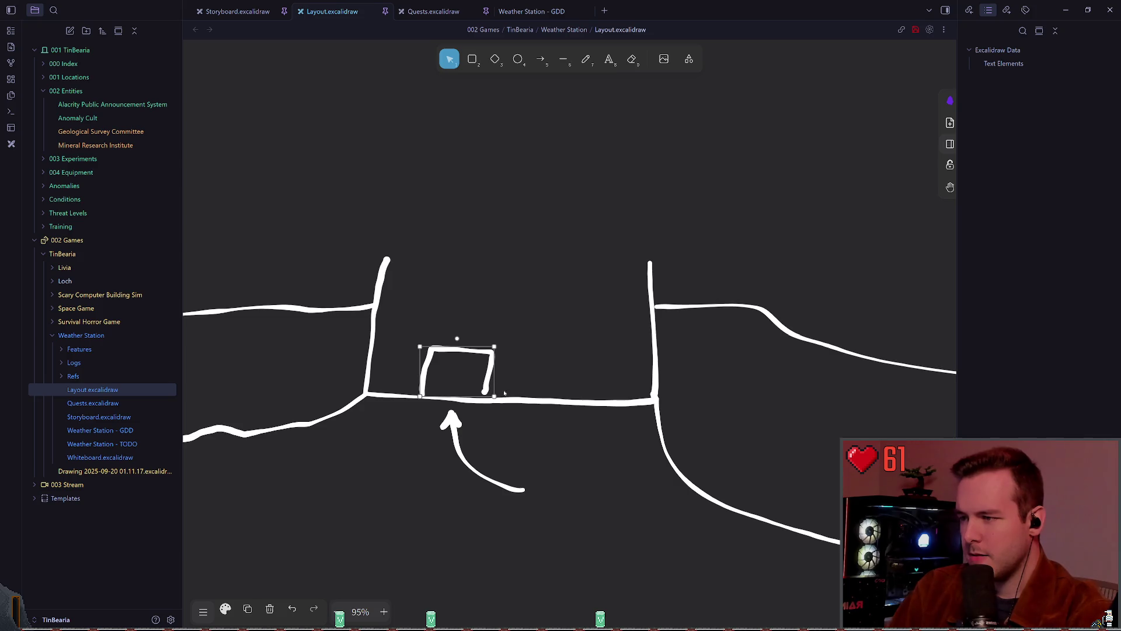
key("Delete")
Redraw the small box on the floor line and stretch it slightly wider to the right
left_click(586, 59)
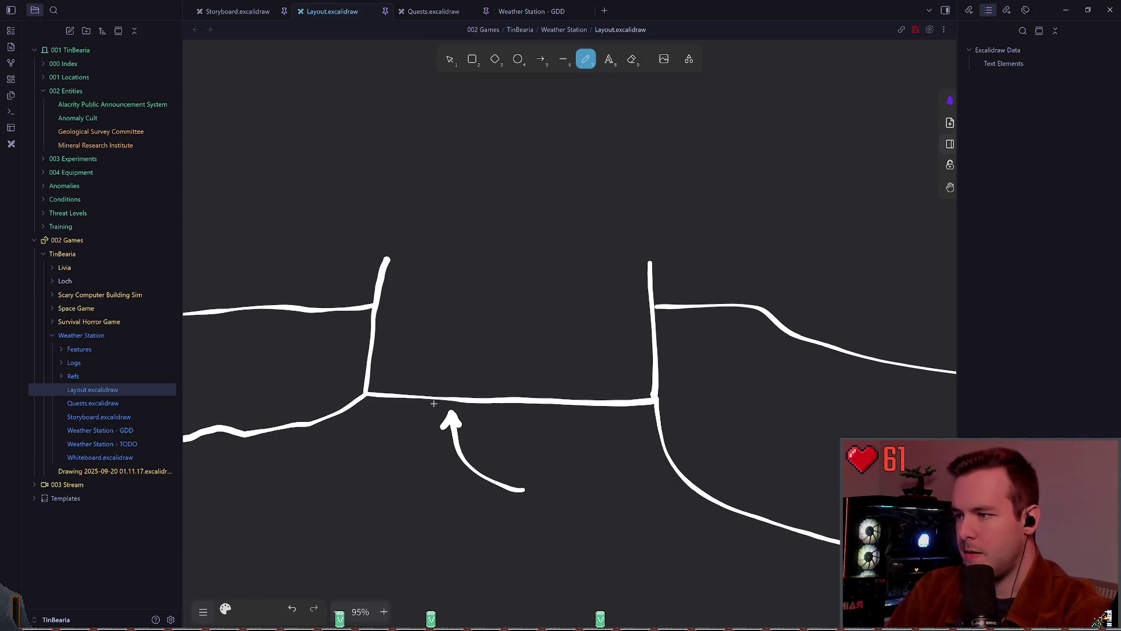
mouse_move(425, 397)
left_mouse_down()
mouse_move(438, 338)
mouse_move(484, 352)
mouse_move(475, 397)
left_mouse_up()
key("ctrl+z")
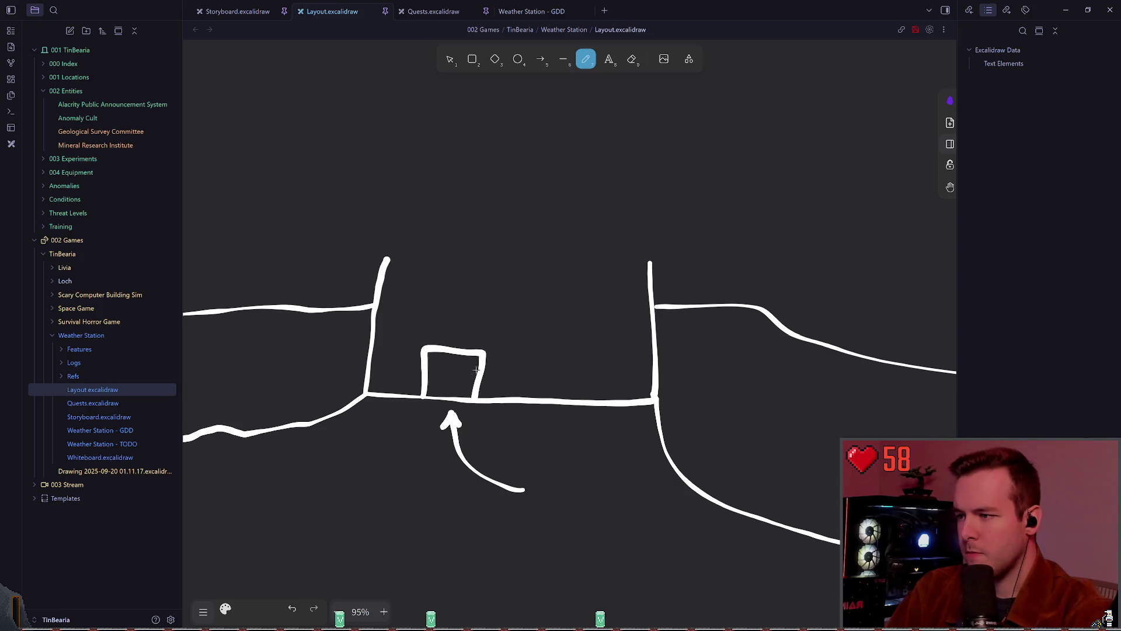
scroll(499, 309, "down", 1)
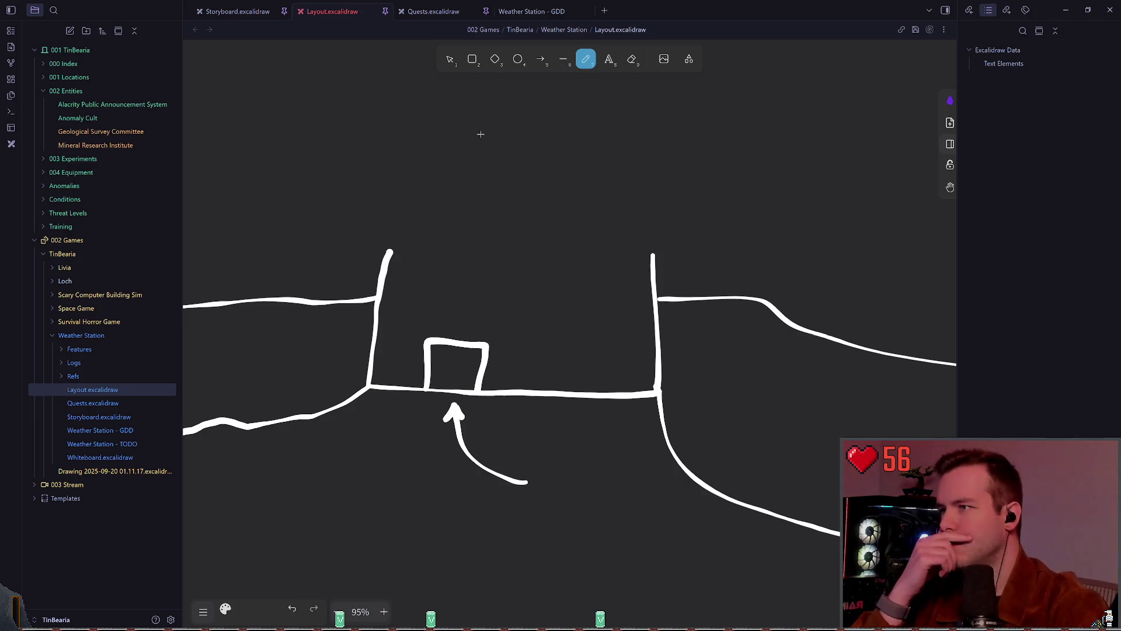
key("v")
left_click(480, 353)
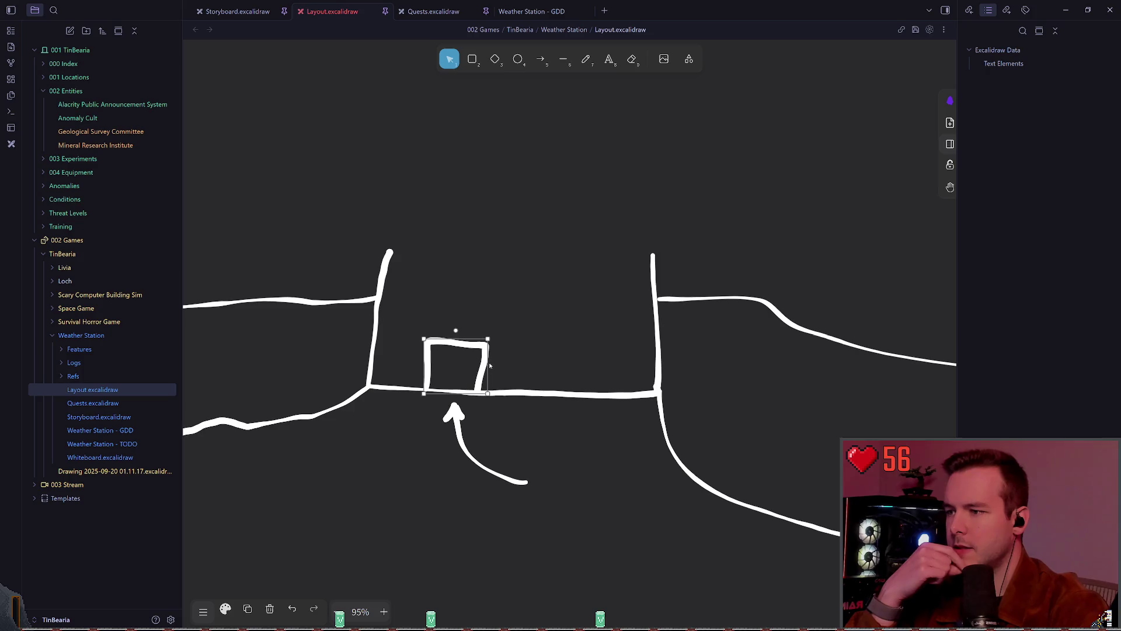
left_click_drag(488, 364, 495, 364)
left_click(530, 331)
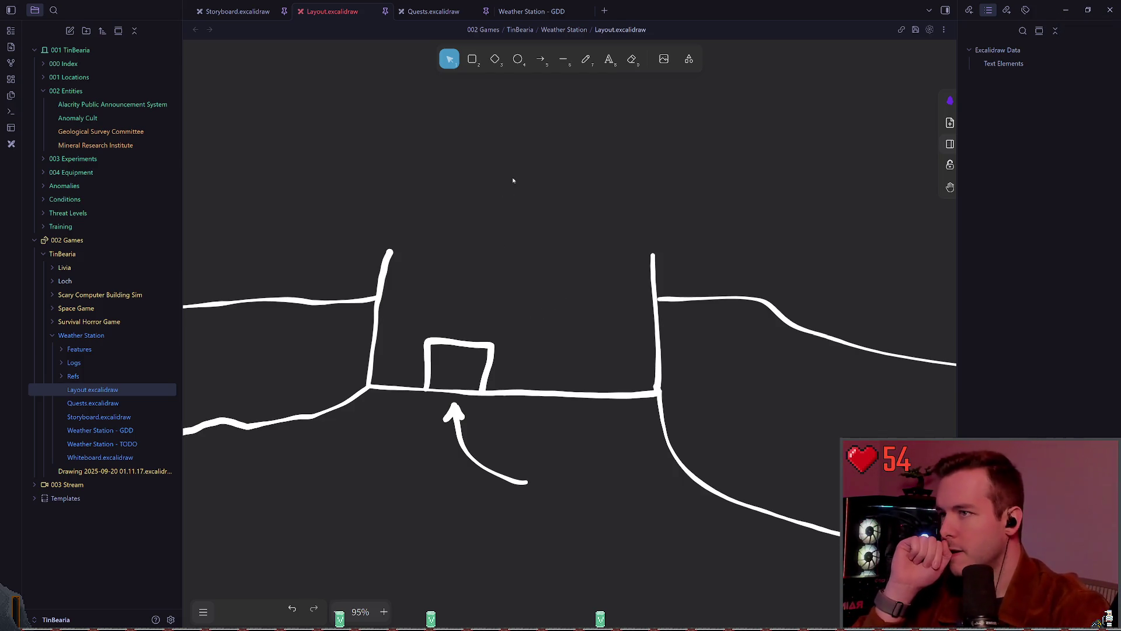
Undo the extra strokes along the left wall and above the small box
left_click(587, 62)
mouse_move(431, 307)
left_mouse_down()
mouse_move(420, 417)
mouse_move(365, 406)
mouse_move(354, 390)
mouse_move(350, 399)
left_mouse_up()
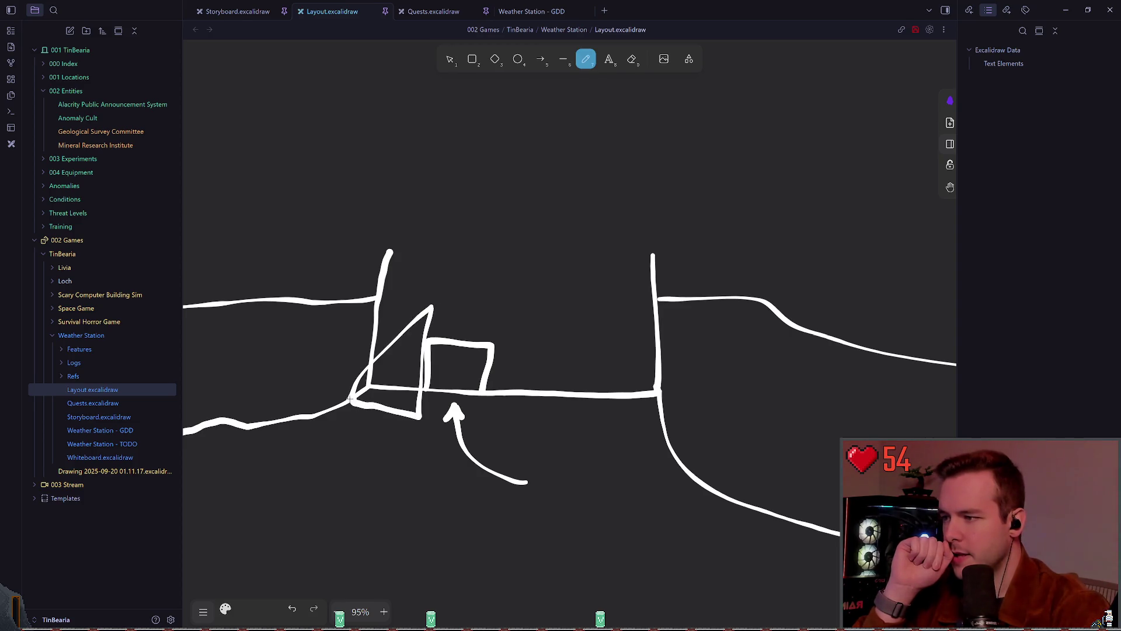
key("ctrl+z")
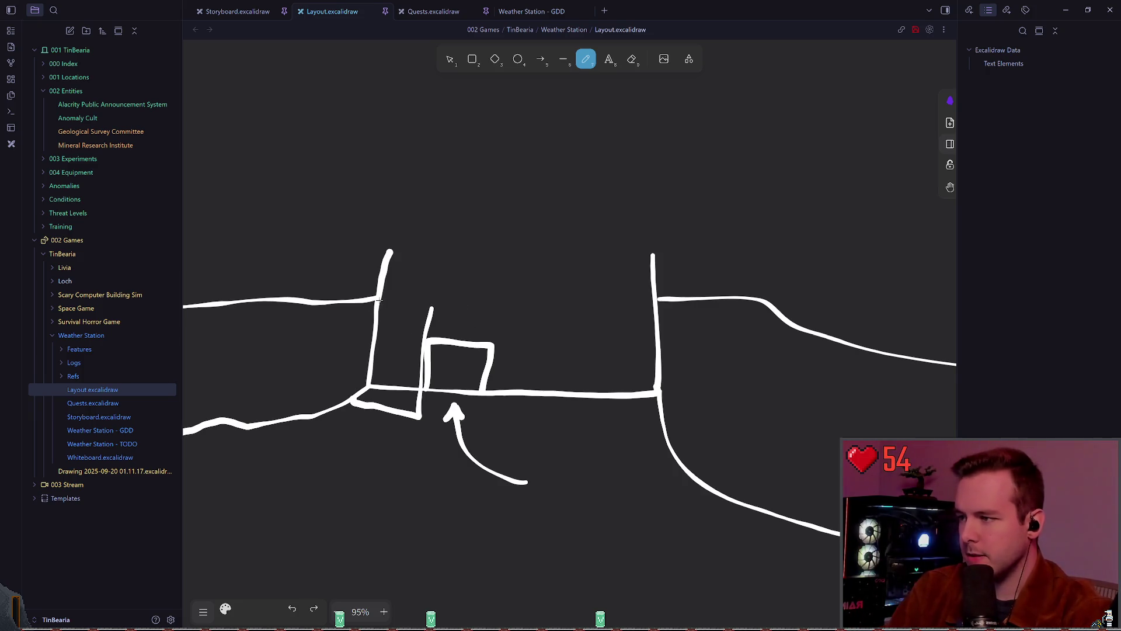
left_click_drag(380, 299, 352, 404)
mouse_move(378, 304)
left_mouse_down()
mouse_move(438, 305)
mouse_move(486, 401)
left_mouse_up()
key("ctrl+z")
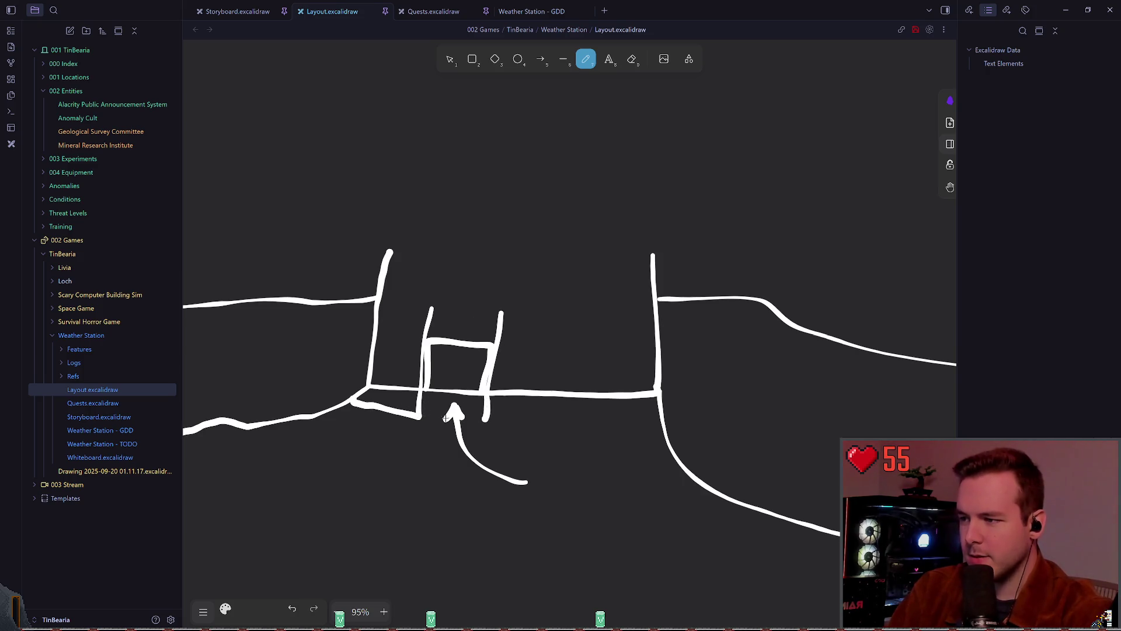
key("ctrl+z")
key("ctrl+z")
key("ctrl+z")
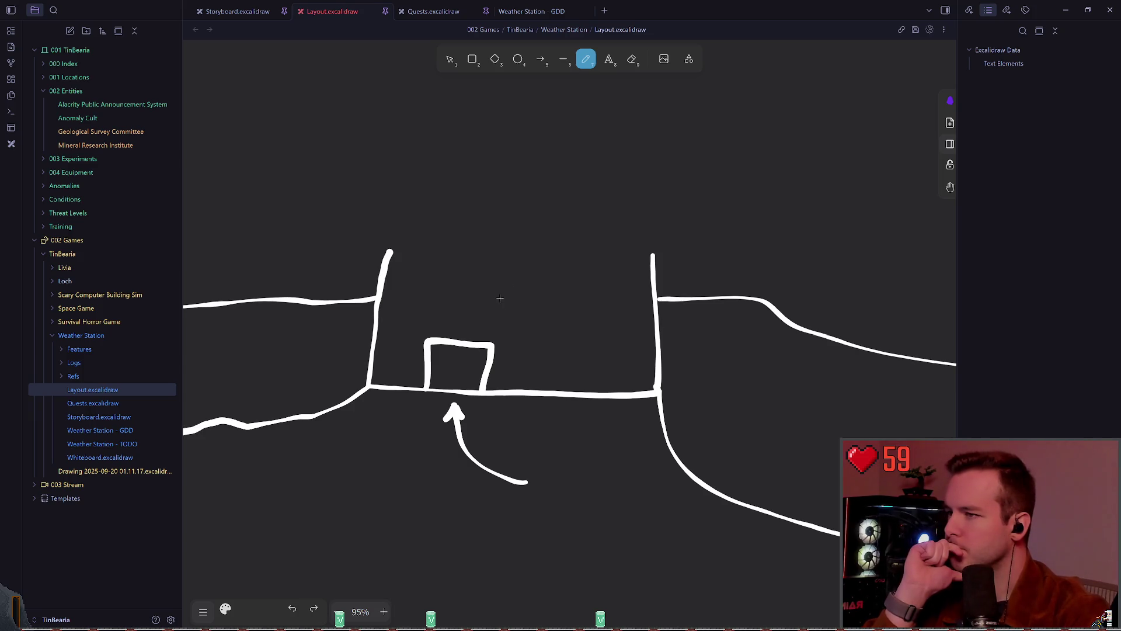
Draw the line closing the building's top and sketch the roof's top edge and slopes
mouse_move(650, 252)
left_mouse_down()
mouse_move(403, 249)
mouse_move(443, 211)
mouse_move(442, 253)
left_mouse_up()
mouse_move(442, 211)
left_mouse_down()
mouse_move(613, 212)
mouse_move(645, 231)
left_mouse_up()
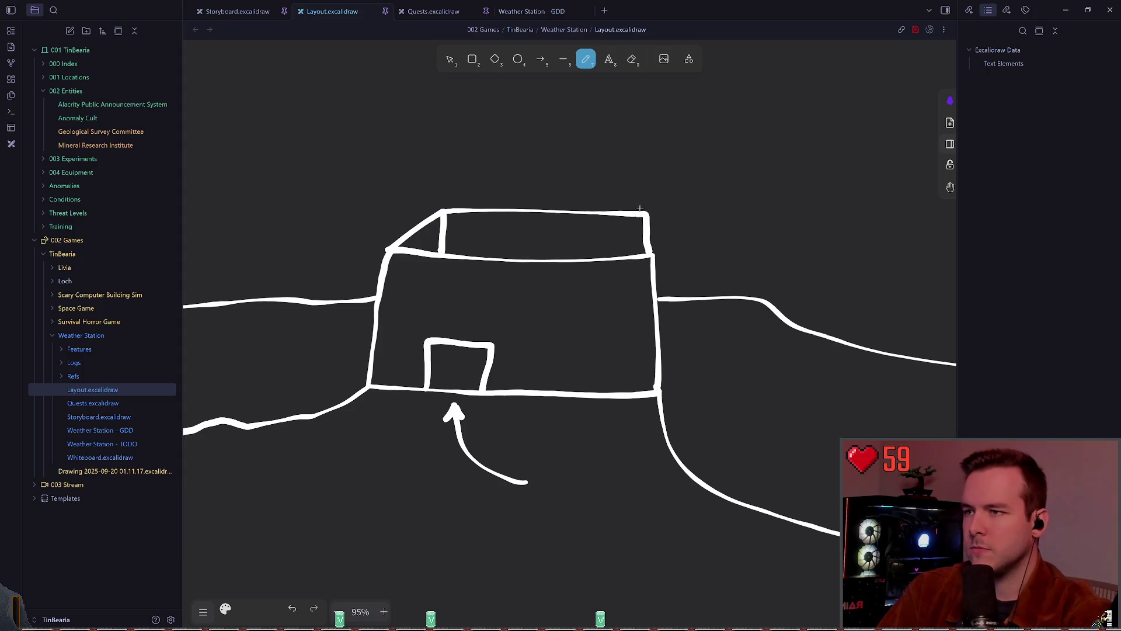
key("ctrl+z")
mouse_move(653, 254)
left_mouse_down()
mouse_move(622, 214)
mouse_move(456, 205)
mouse_move(613, 213)
left_mouse_up()
key("ctrl+z")
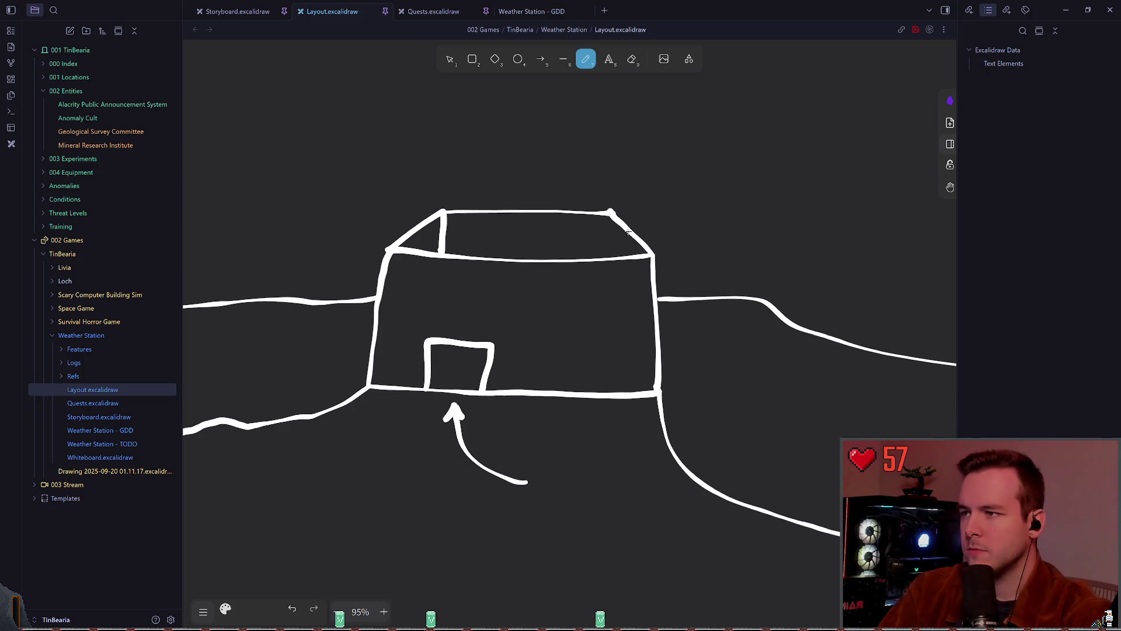
mouse_move(613, 213)
left_mouse_down()
mouse_move(653, 250)
mouse_move(613, 213)
left_mouse_up()
key("ctrl+z")
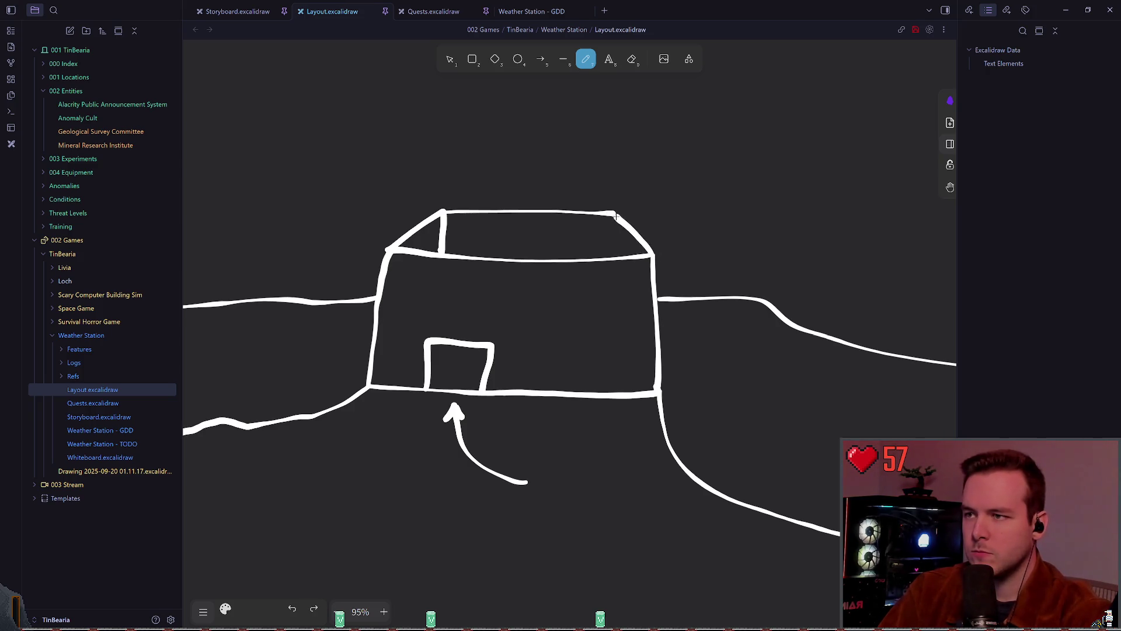
Draw a vertical post at the rooftop's right corner, redoing shaky strokes
scroll(525, 271, "up", 1)
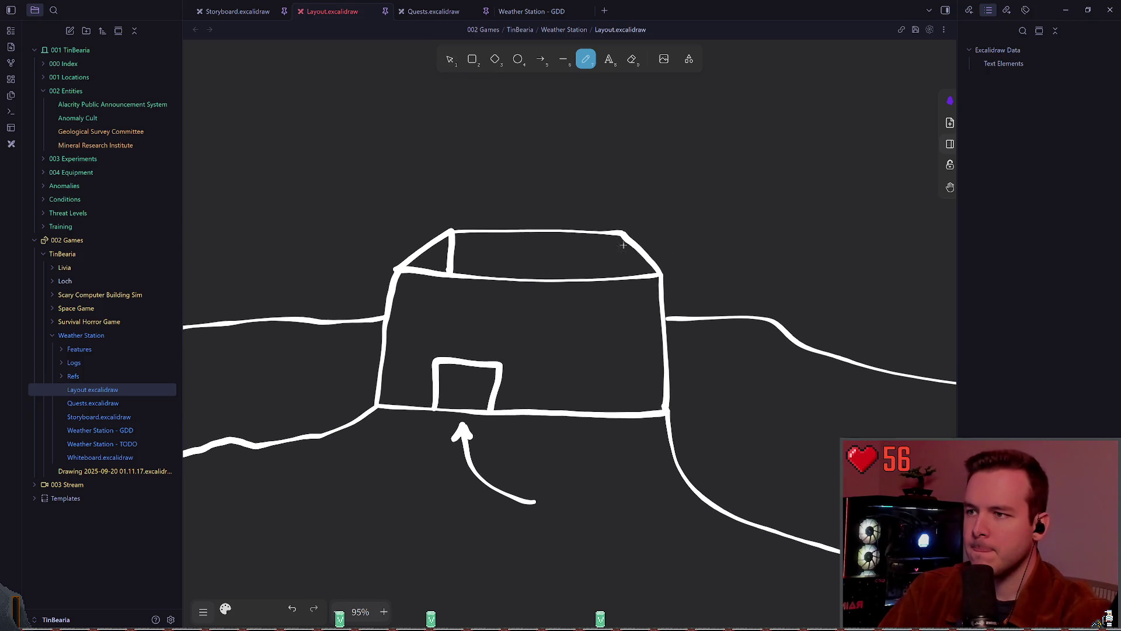
left_click_drag(623, 234, 619, 260)
scroll(593, 243, "up", 1)
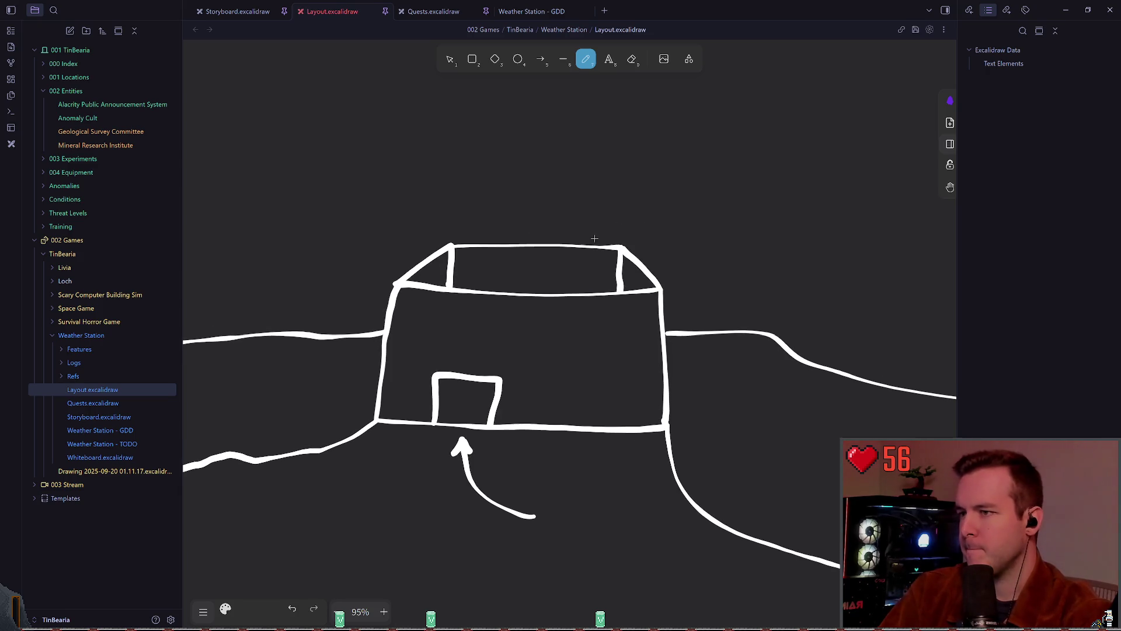
scroll(576, 275, "up", 1)
key("ctrl+z")
left_click_drag(627, 245, 628, 287)
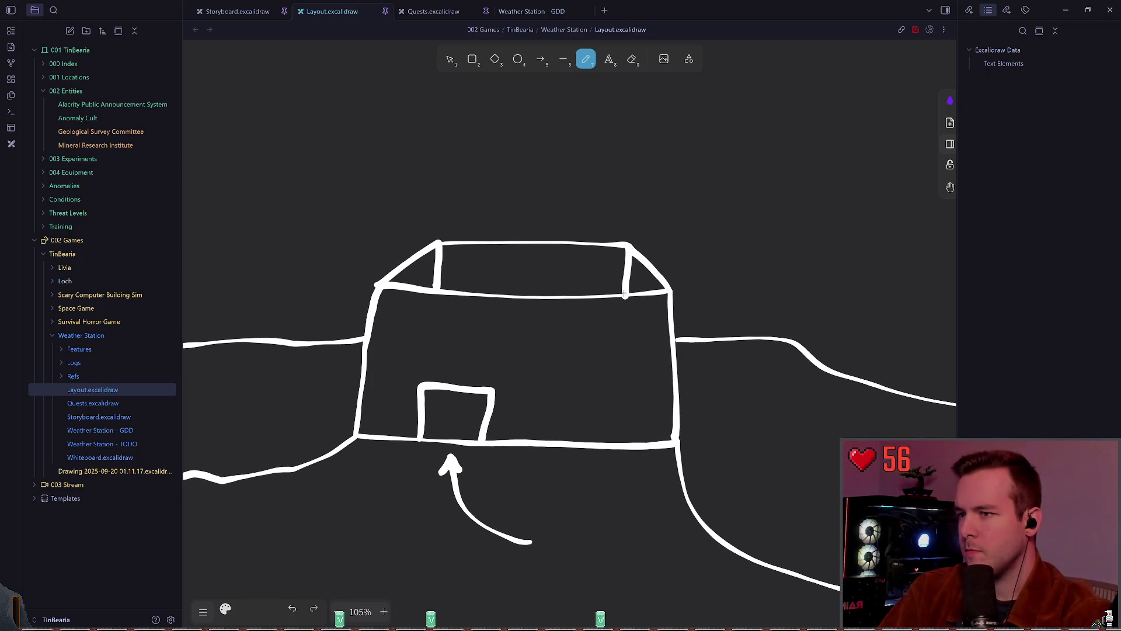
key("ctrl+z")
left_click_drag(626, 245, 628, 288)
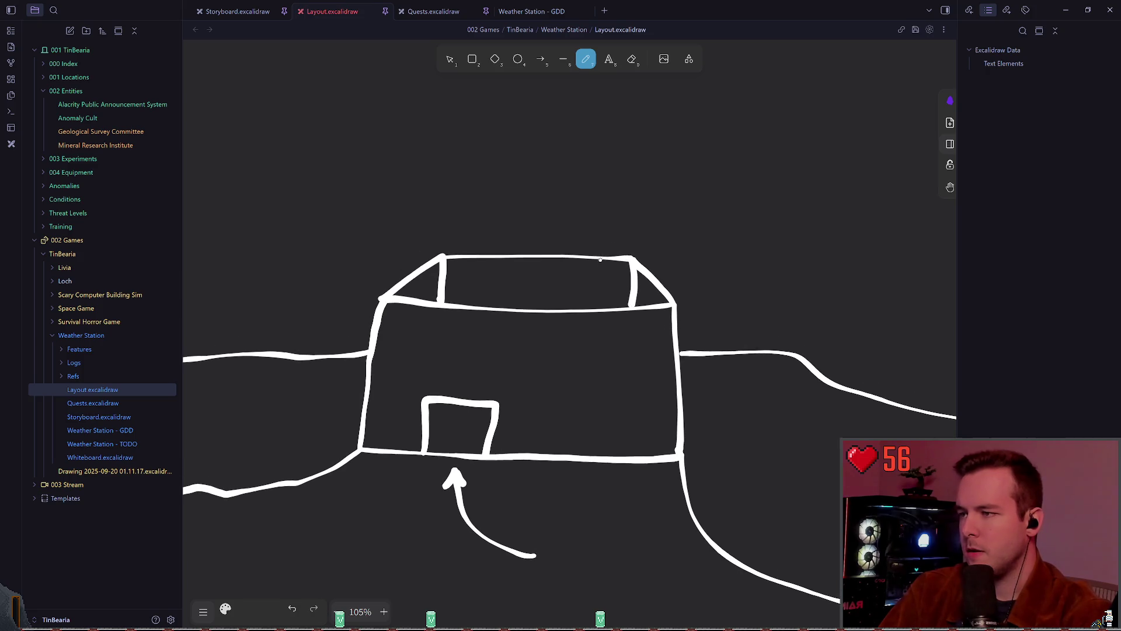
scroll(643, 243, "up", 1)
key("ctrl+z")
left_click_drag(629, 263, 630, 305)
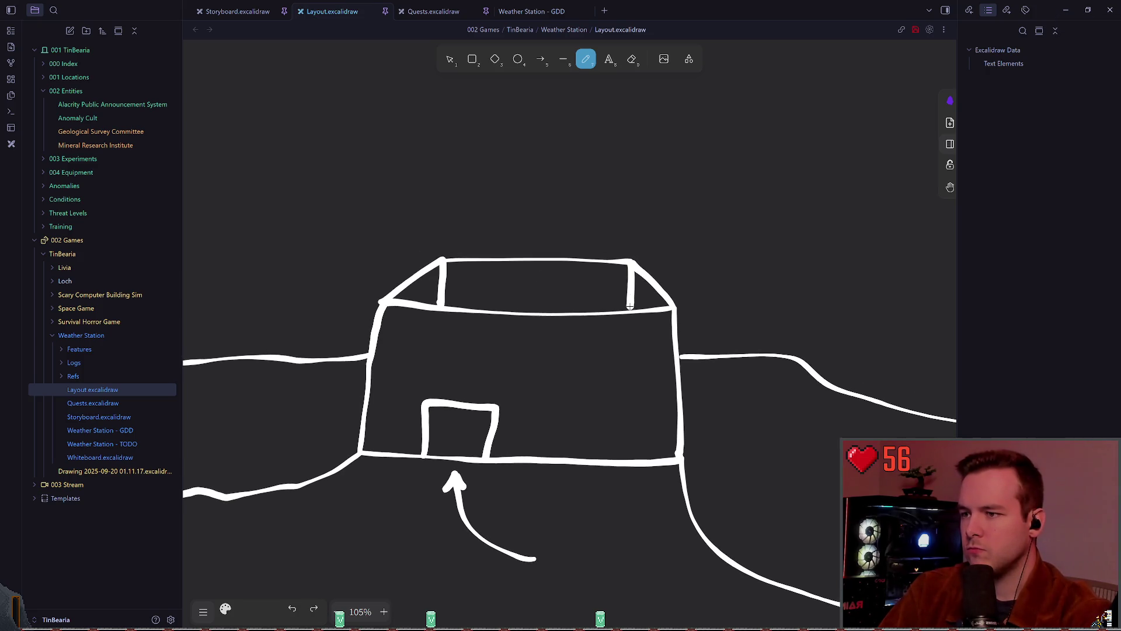
key("ctrl+z")
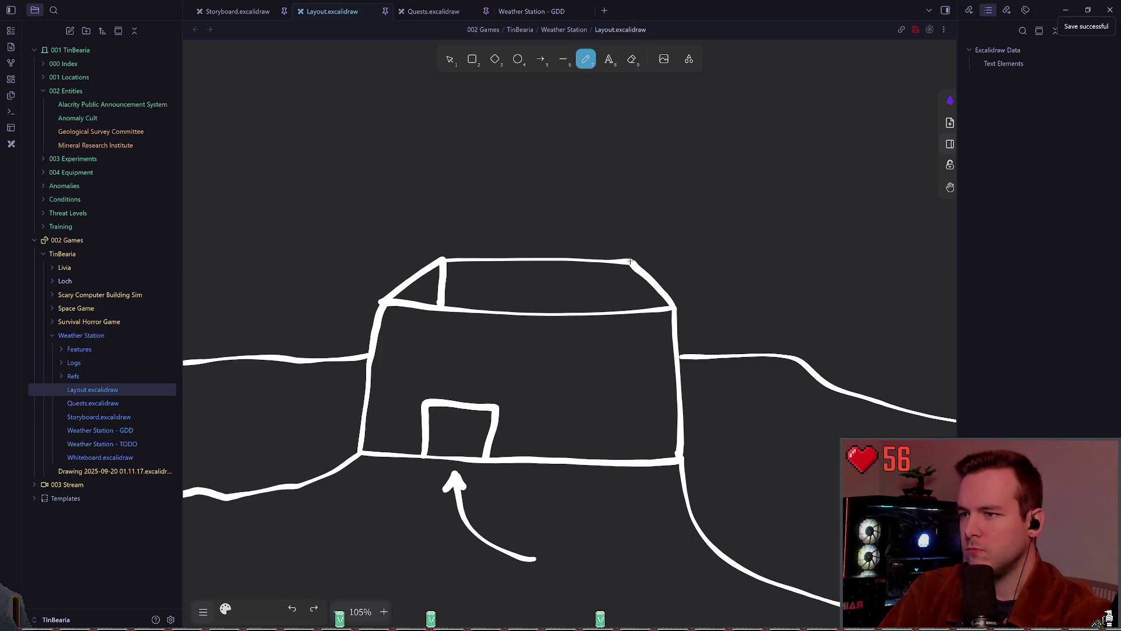
left_click_drag(631, 262, 632, 311)
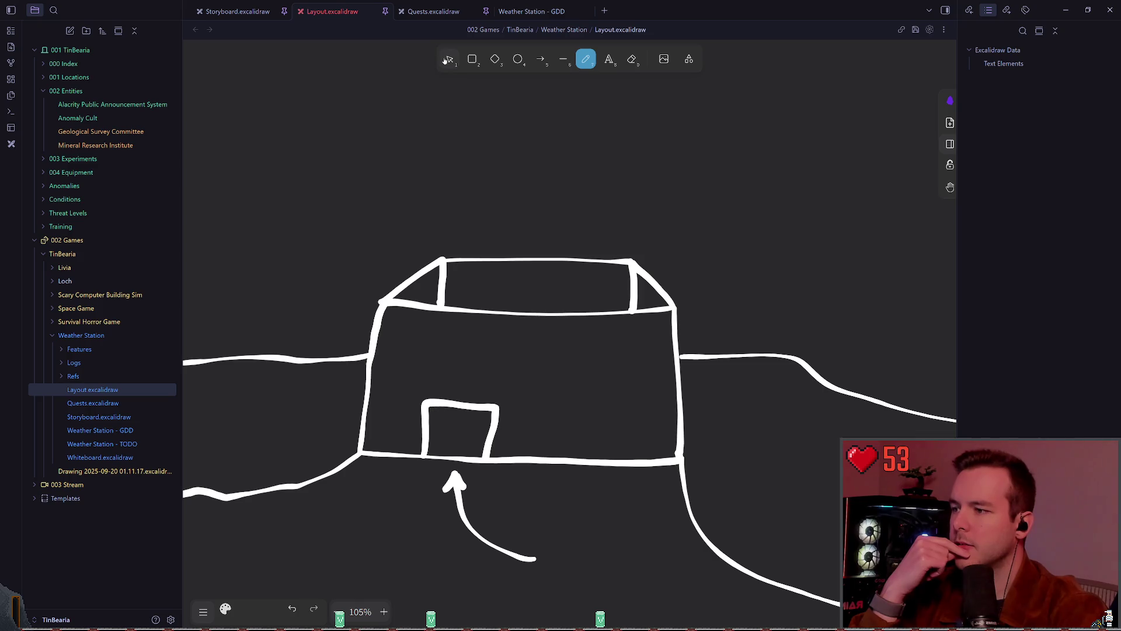
Try a first upper box on the rooftop with a connecting stroke, then undo it
left_click_drag(442, 261, 449, 153)
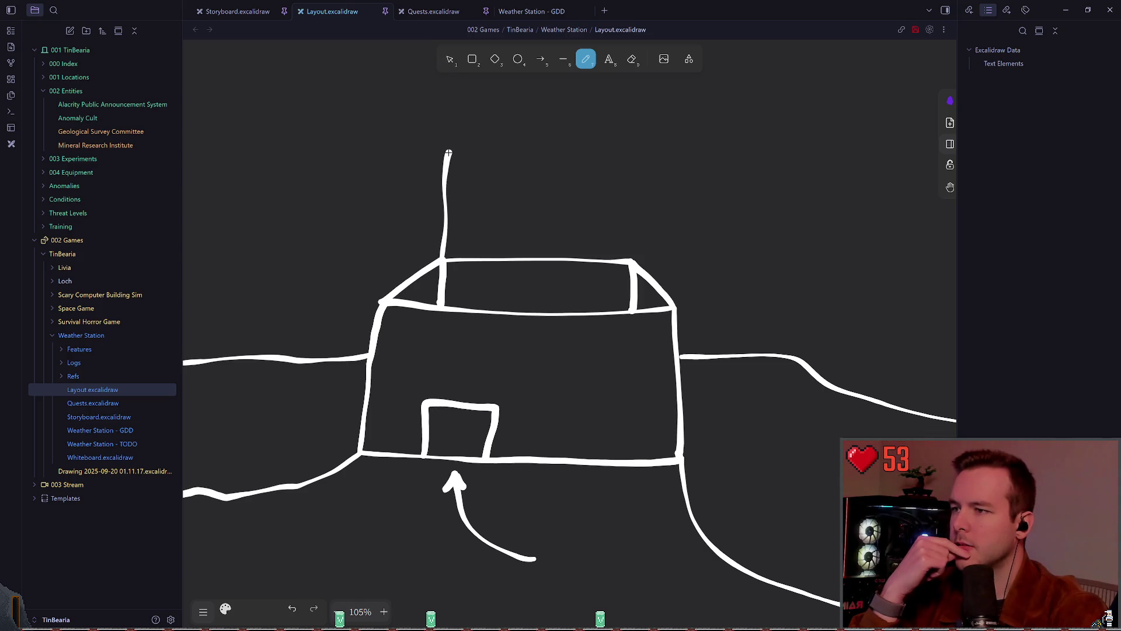
key("ctrl+z")
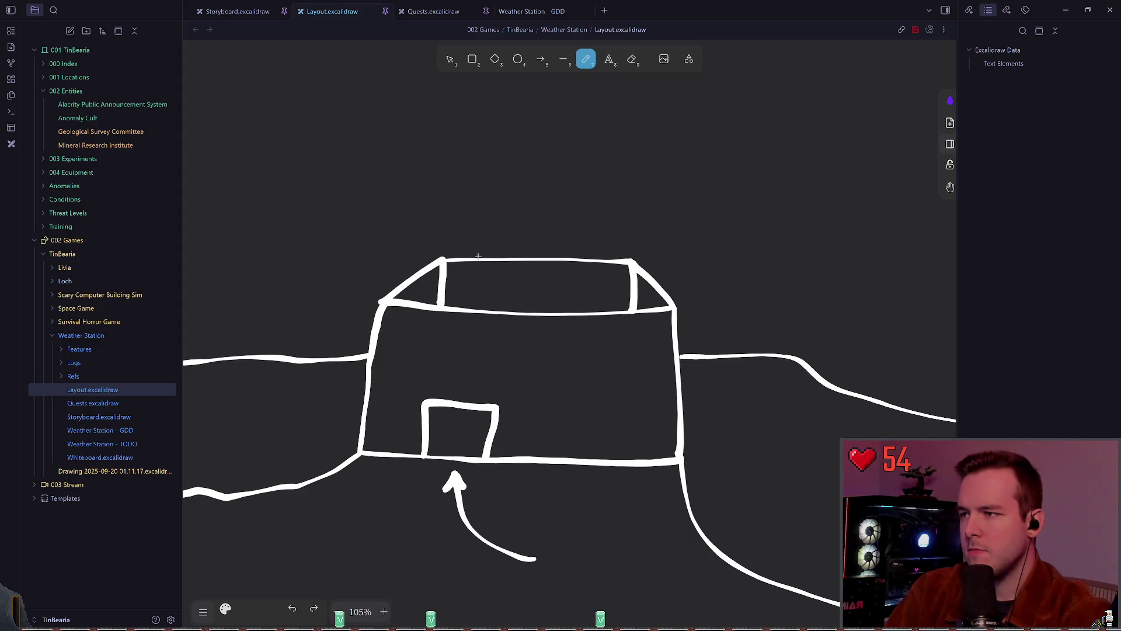
left_click_drag(475, 222, 616, 226)
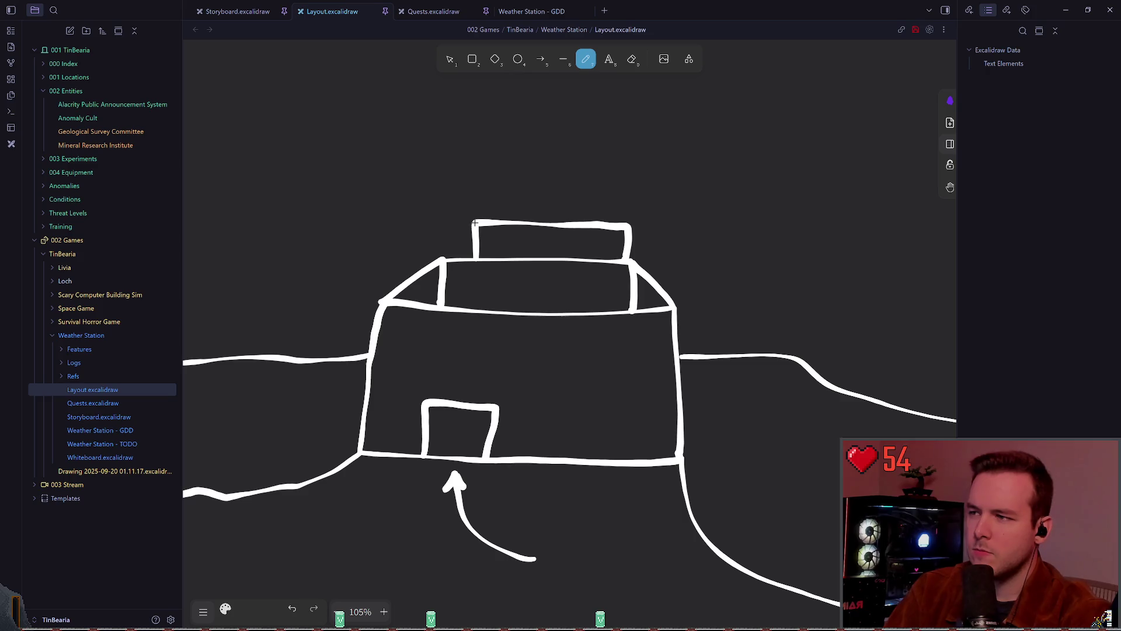
left_click_drag(443, 259, 474, 222)
key("ctrl+z")
key("ctrl+z")
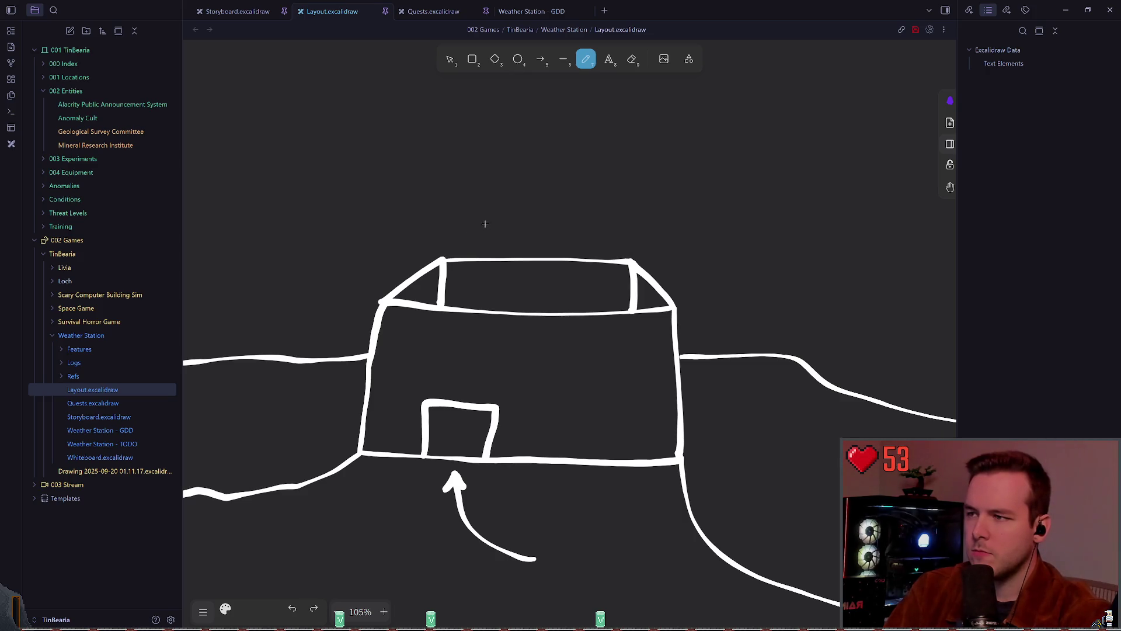
Redraw the upper box's left side and top edge, with its right side down to the roof
mouse_move(442, 258)
left_mouse_down()
mouse_move(448, 211)
mouse_move(620, 222)
mouse_move(631, 262)
left_mouse_up()
key("ctrl+z")
mouse_move(441, 234)
left_mouse_down()
mouse_move(442, 220)
mouse_move(631, 225)
mouse_move(635, 260)
left_mouse_up()
key("ctrl+z")
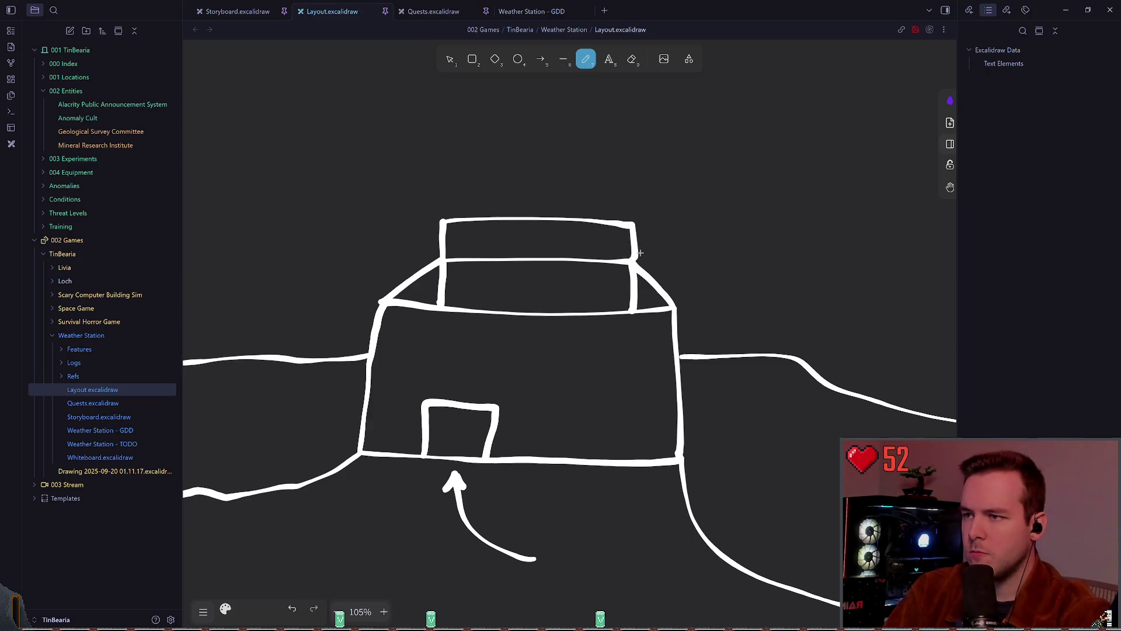
key("ctrl+s")
key("ctrl+z")
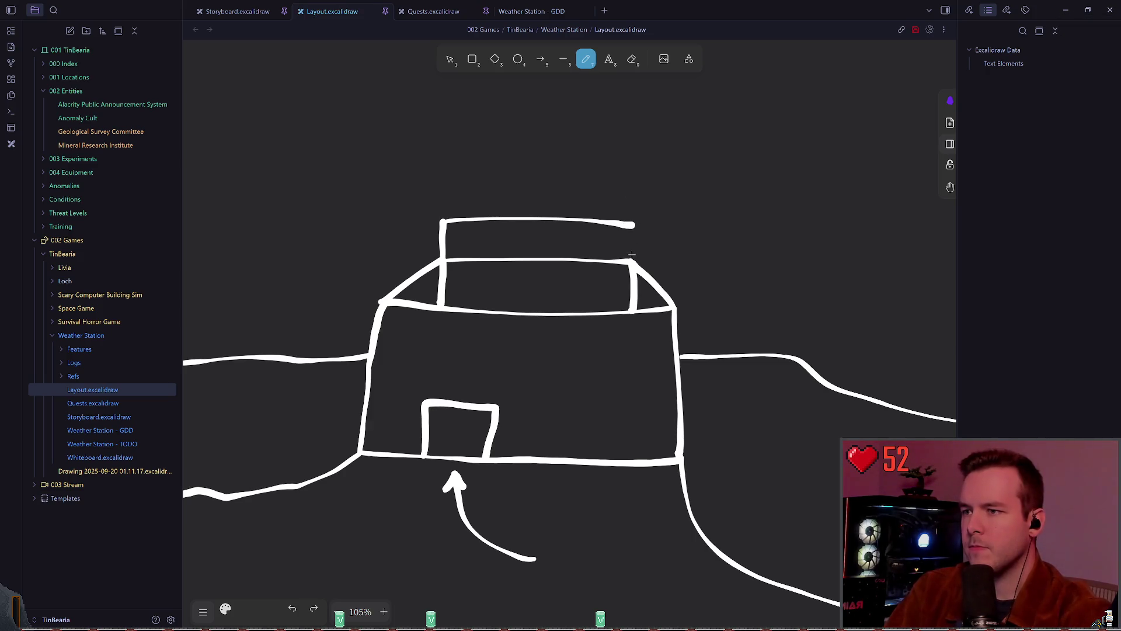
mouse_move(630, 258)
left_mouse_down()
mouse_move(631, 225)
mouse_move(630, 237)
left_mouse_up()
key("ctrl+z")
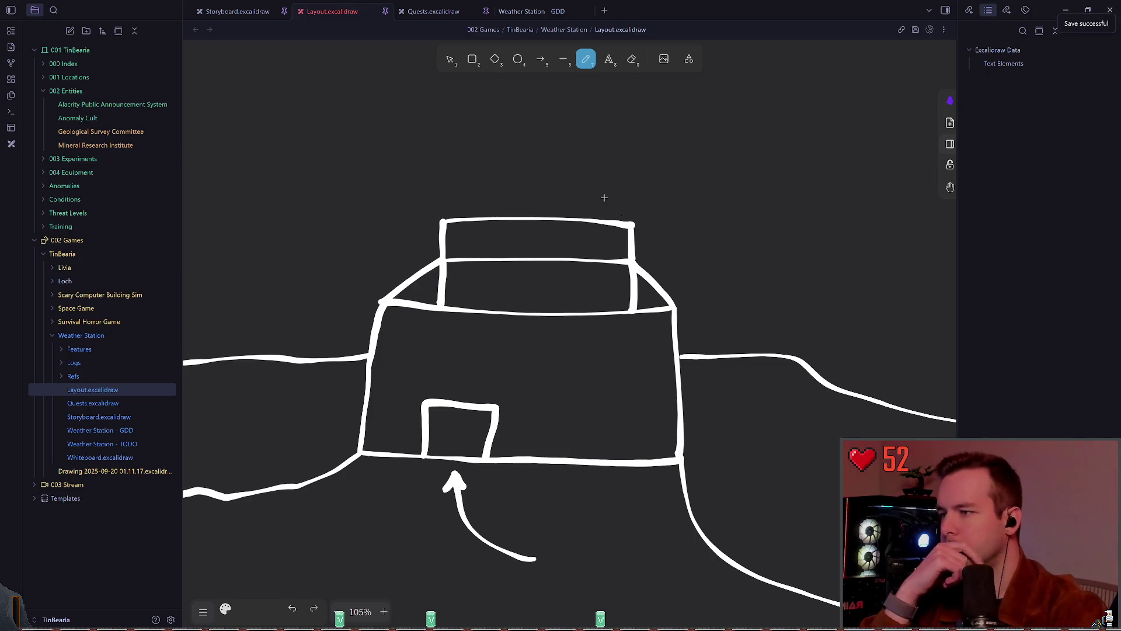
left_click(450, 59)
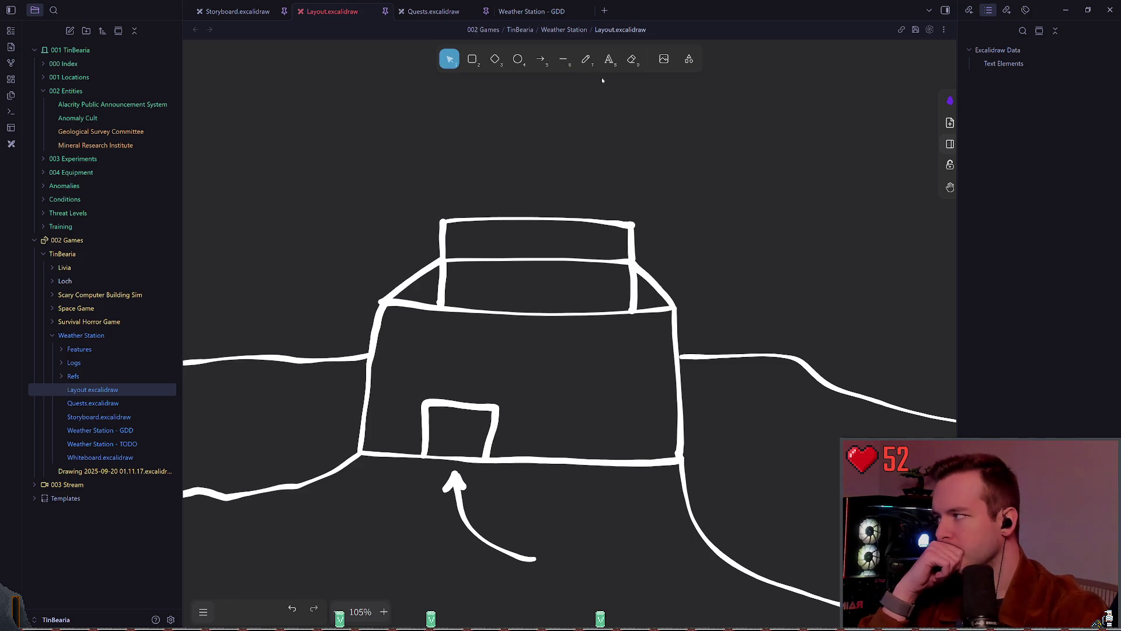
left_click(585, 60)
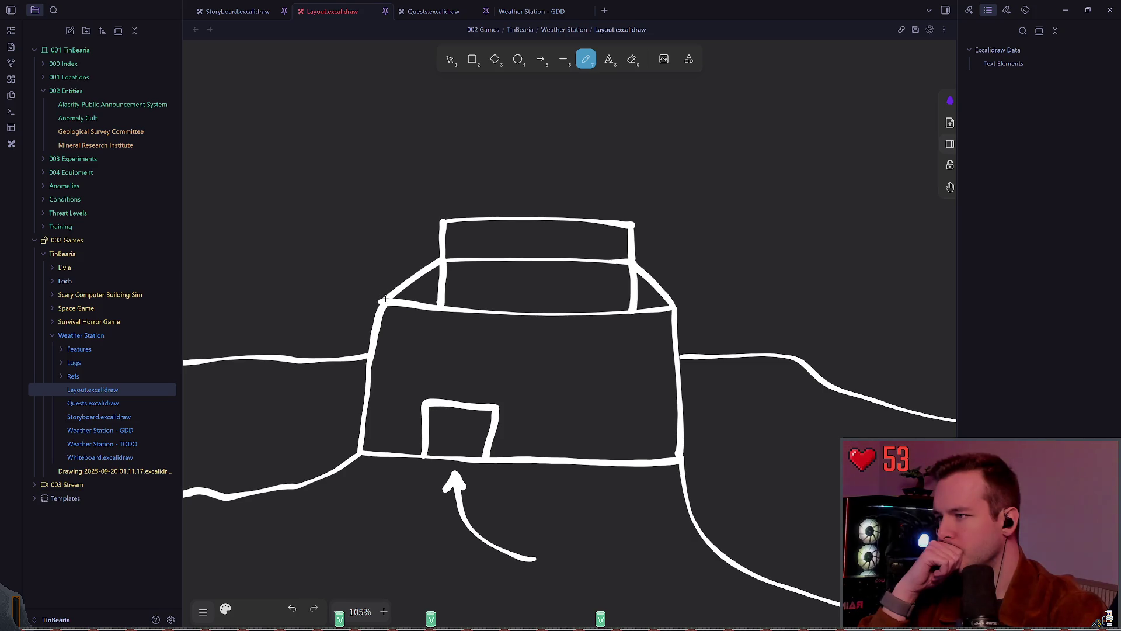
Draw diagonal slopes from the left and right roof corners down to the ground lines
left_click_drag(384, 301, 332, 354)
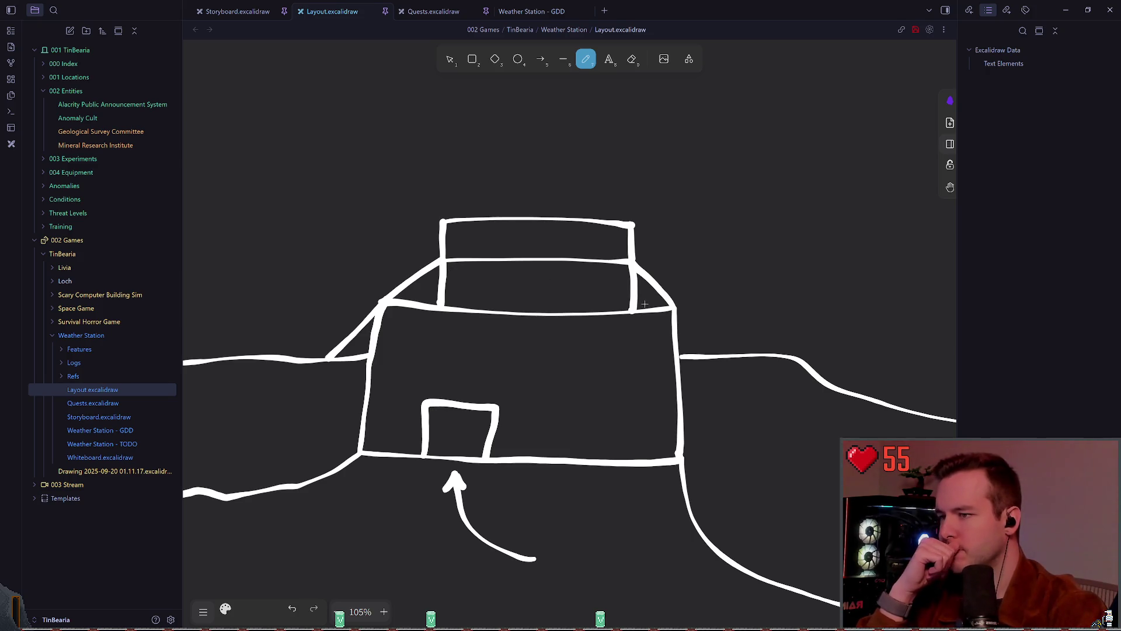
key("ctrl+s")
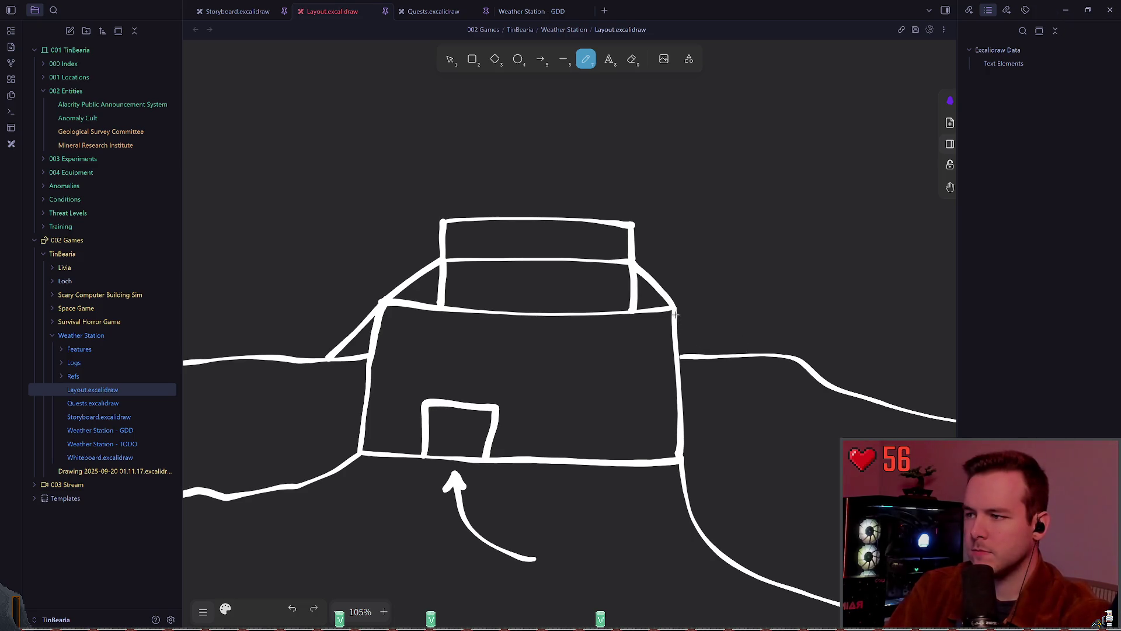
left_click_drag(673, 308, 699, 359)
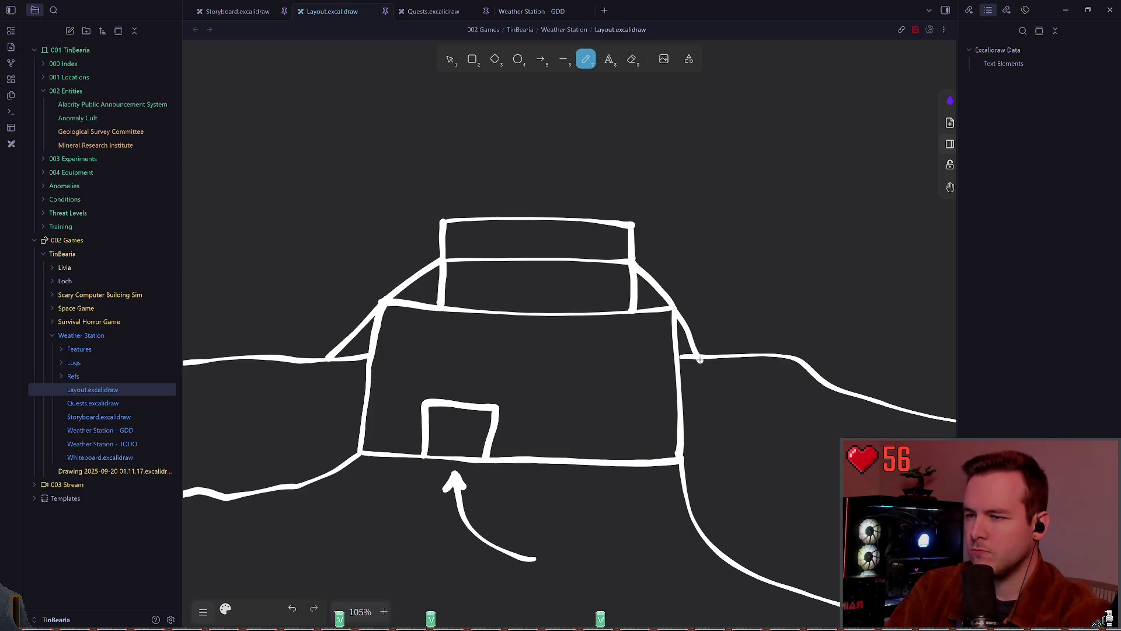
key("ctrl+z")
left_click_drag(673, 308, 713, 354)
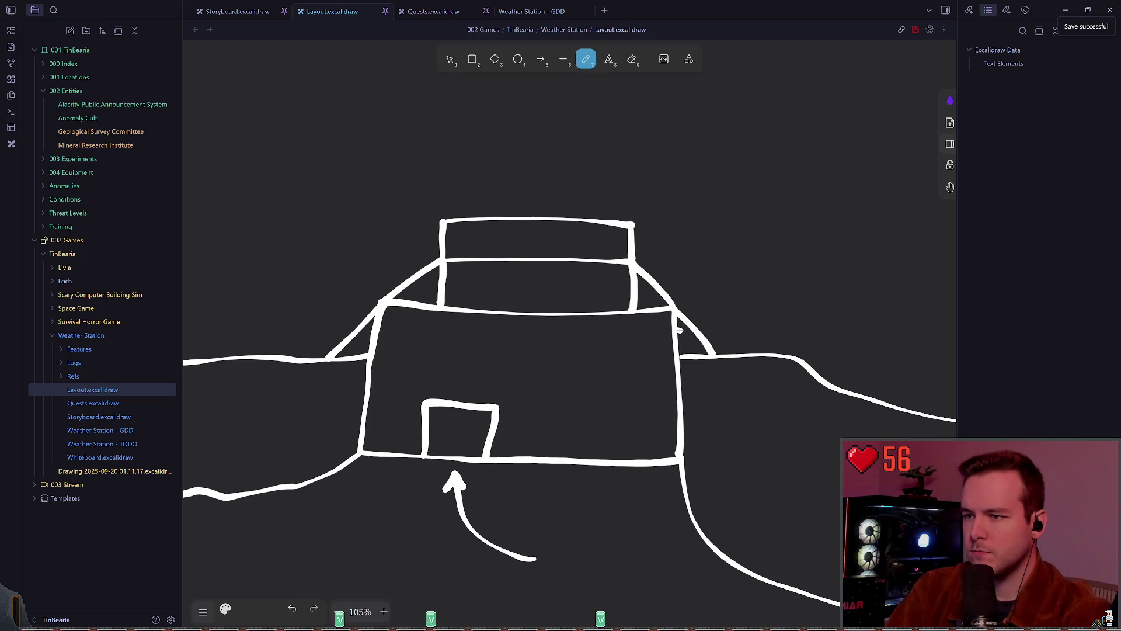
left_click_drag(675, 328, 683, 354)
key("ctrl+z")
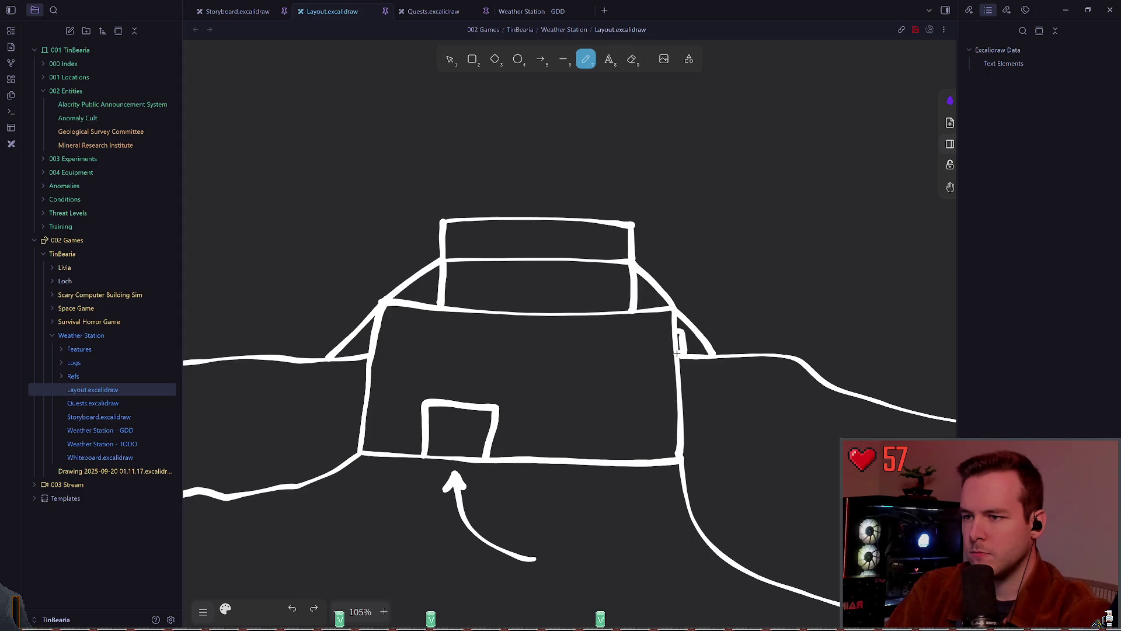
Add a 'Main Door' text label beside the building and move it upward
left_click(609, 59)
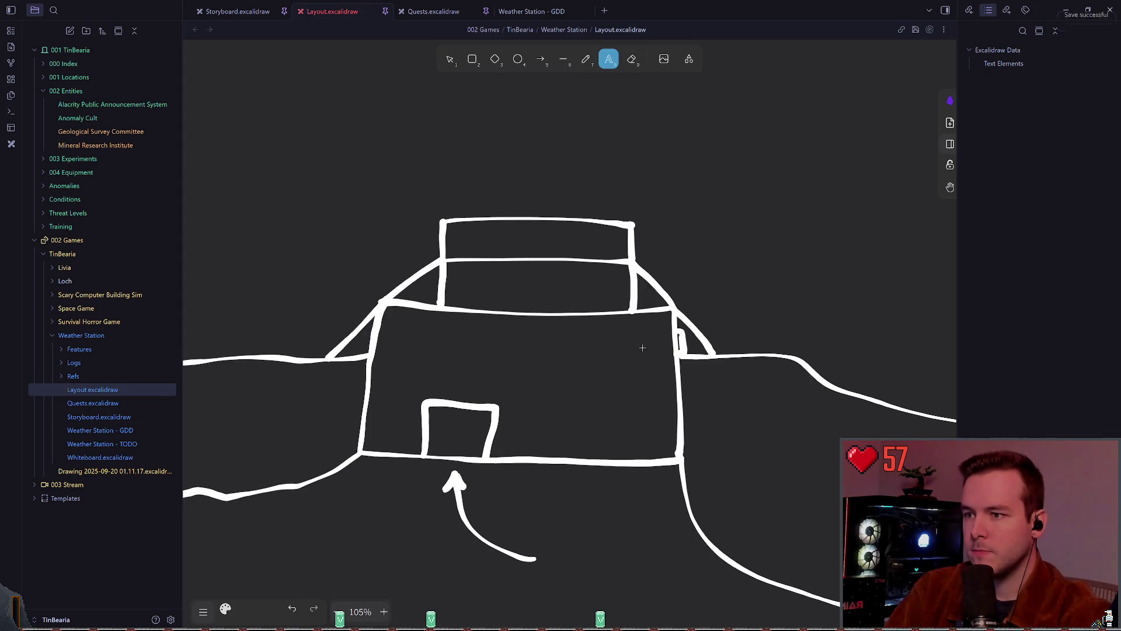
left_click(636, 346)
type("Main Door")
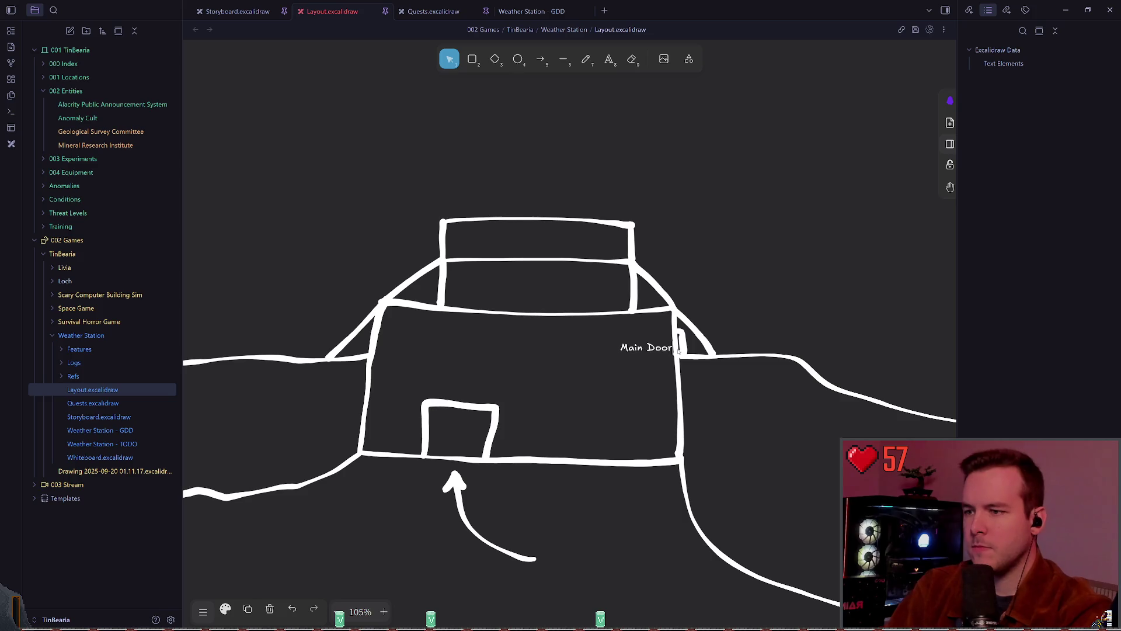
key("Escape")
mouse_move(648, 349)
left_mouse_down()
mouse_move(760, 287)
mouse_move(739, 276)
left_mouse_up()
left_click(788, 320)
double_click(730, 274)
key("End")
key("Return")
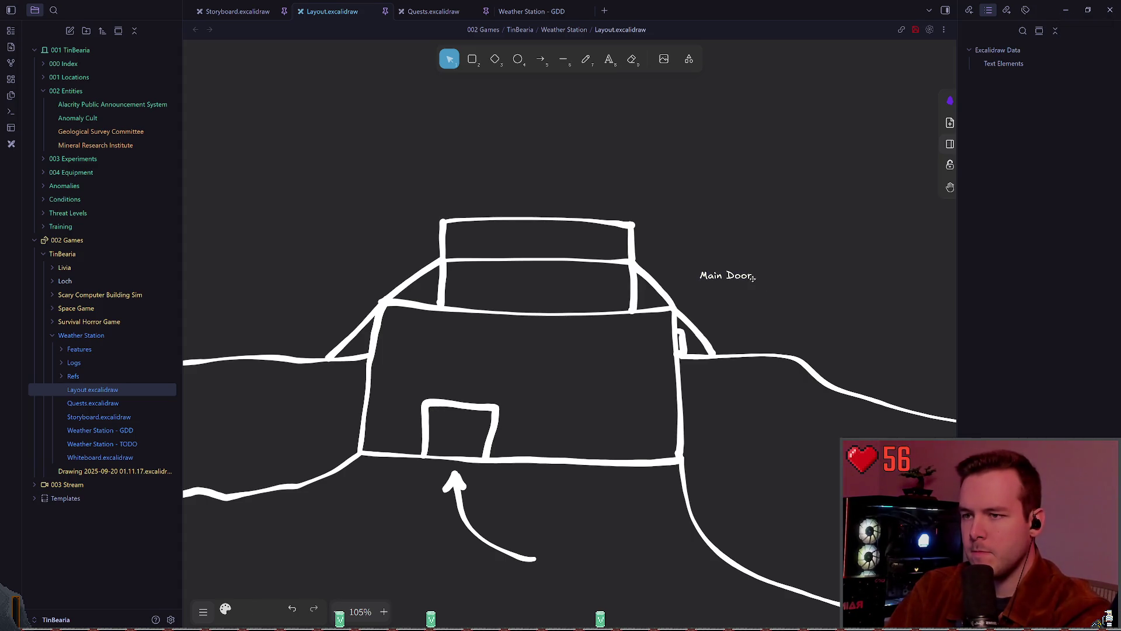
key("BackSpace")
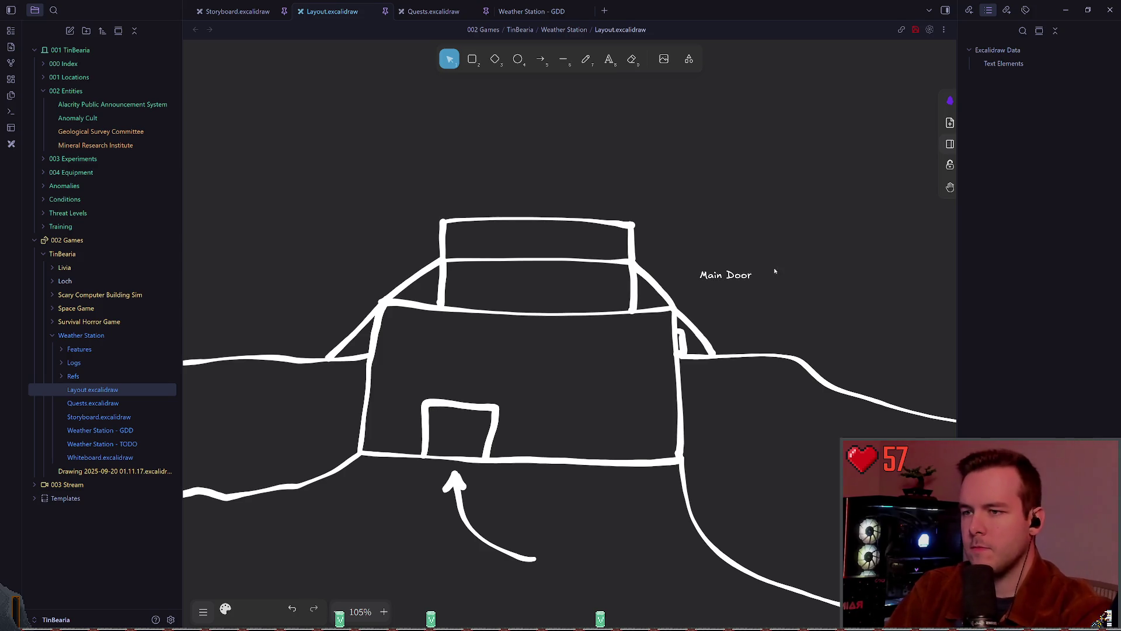
key("Escape")
left_click(762, 238)
Add a smaller two-line note 'In between diagonal concrete' under Main Door and save
left_click(609, 59)
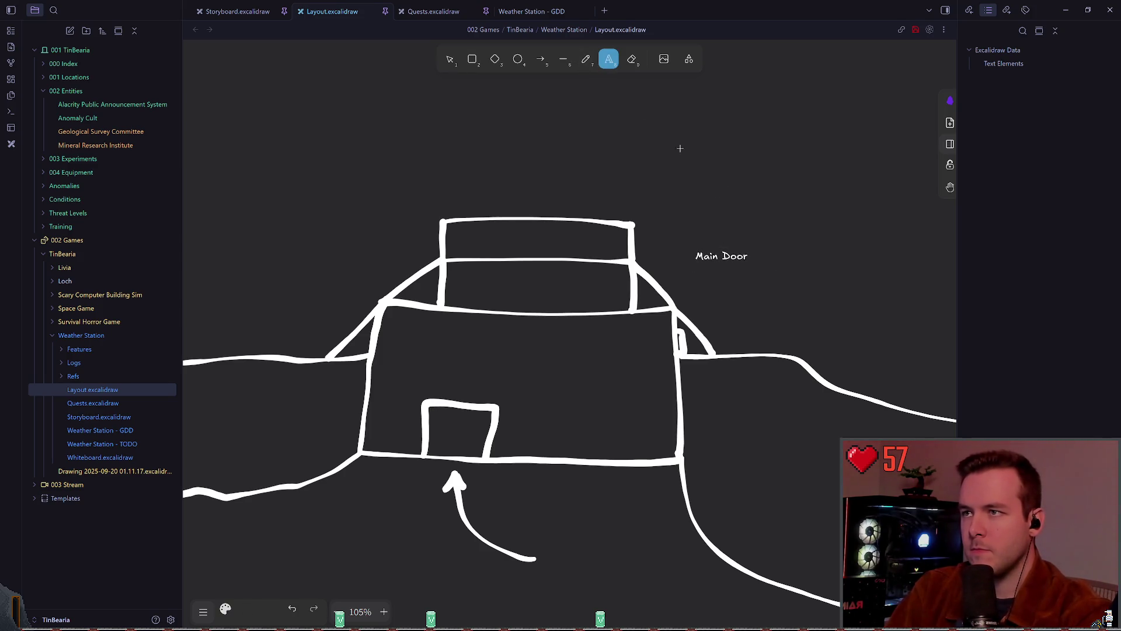
left_click(711, 276)
type("In between")
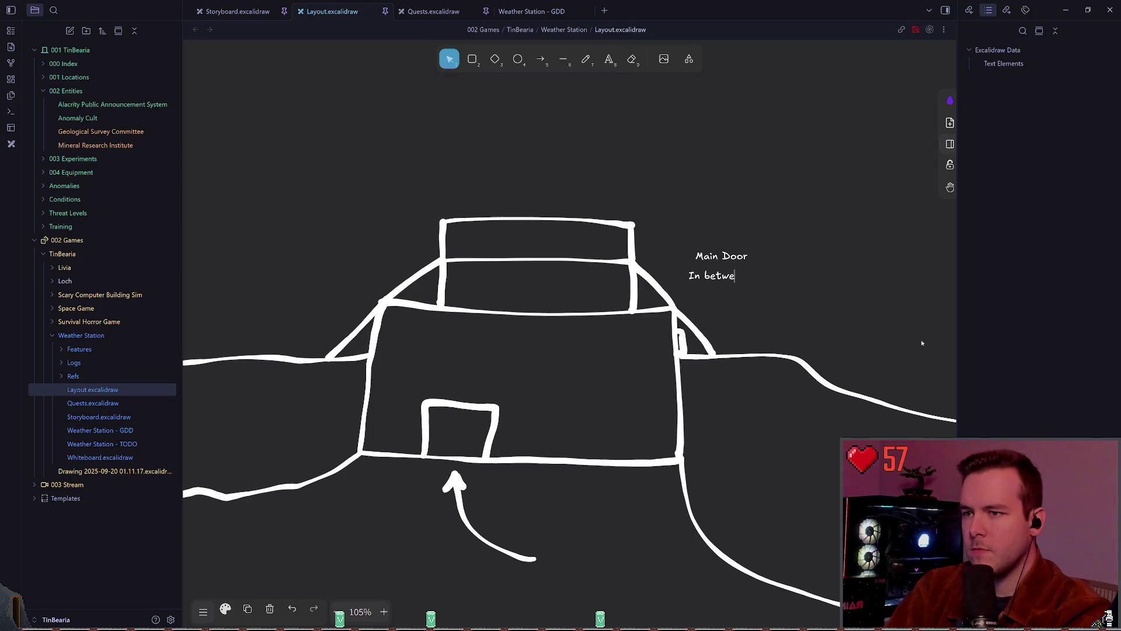
key("Return")
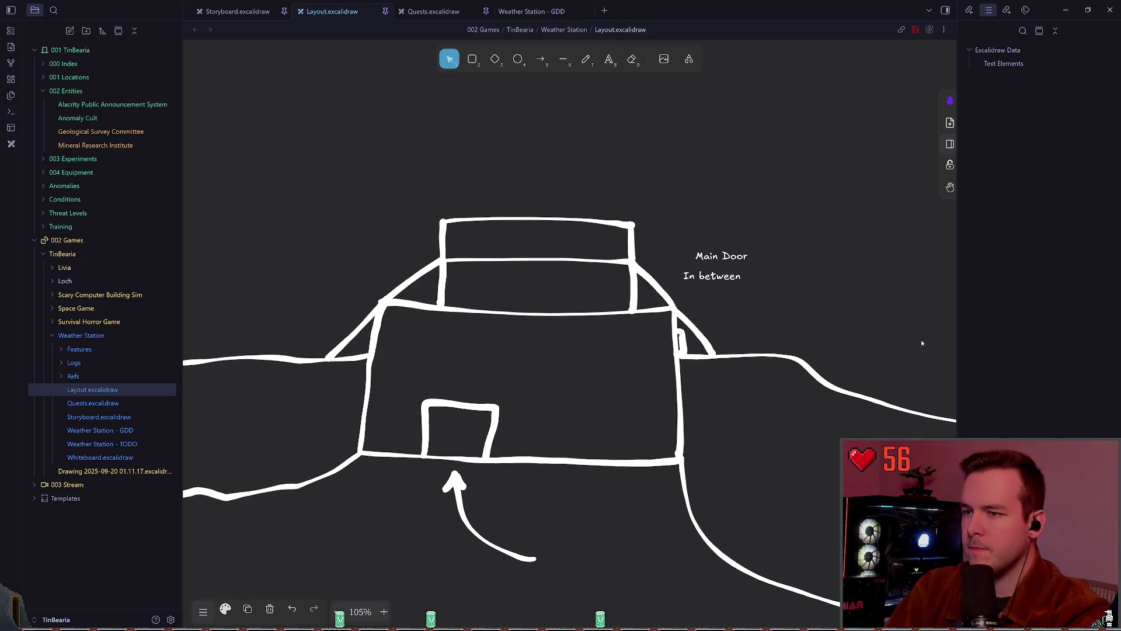
type("diag")
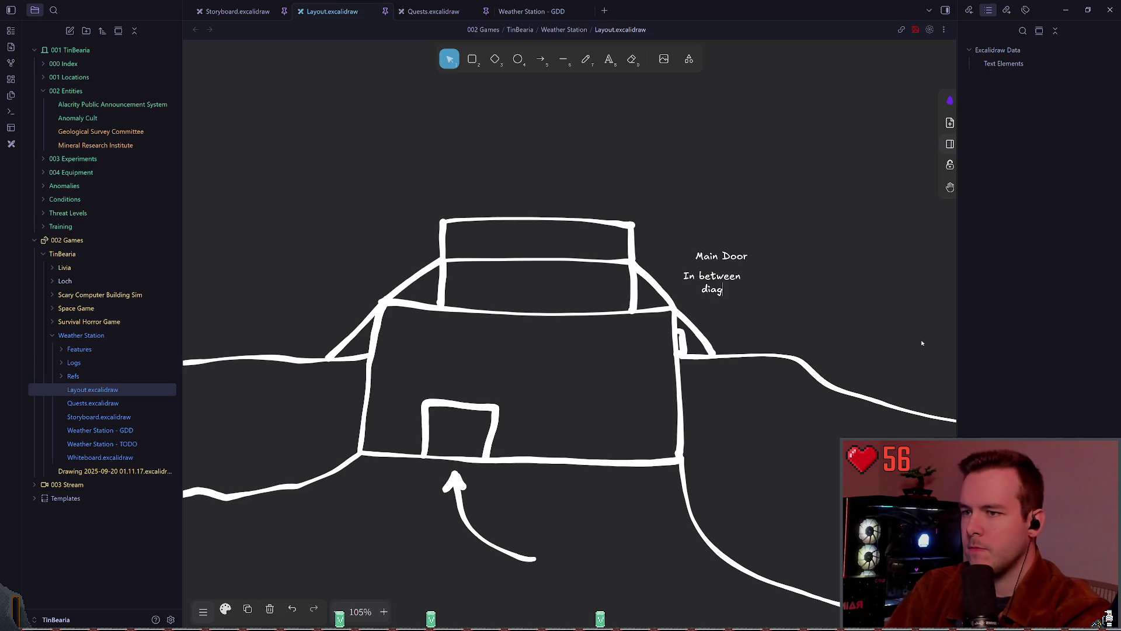
type("onal ")
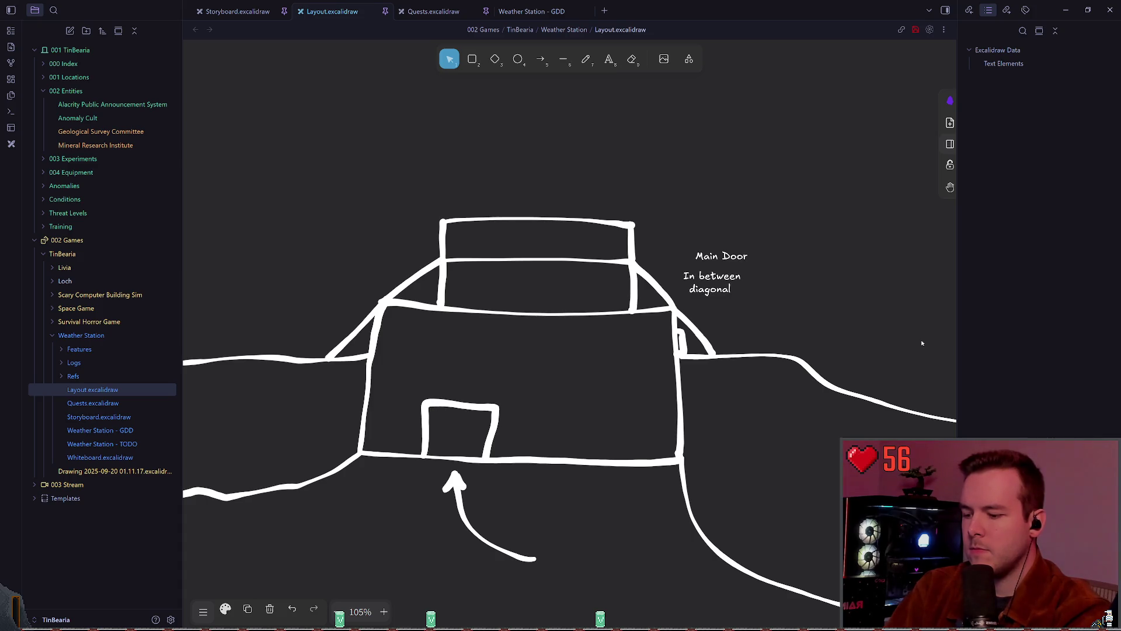
type("concrete")
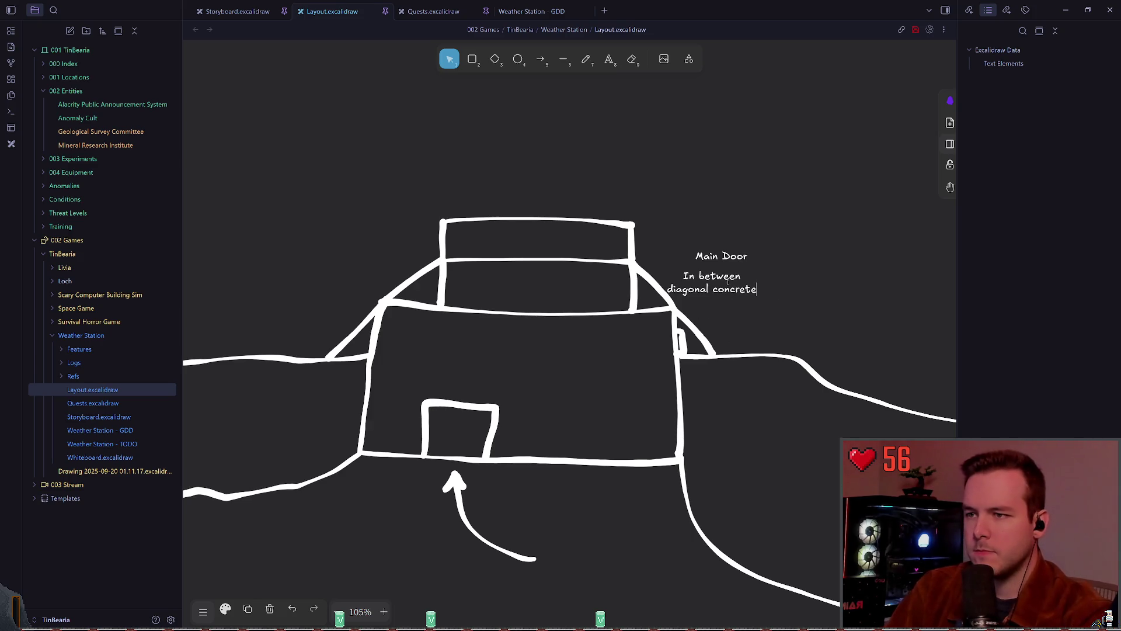
key("Escape")
left_click_drag(746, 293, 745, 279)
left_click(782, 333)
key("ctrl+s")
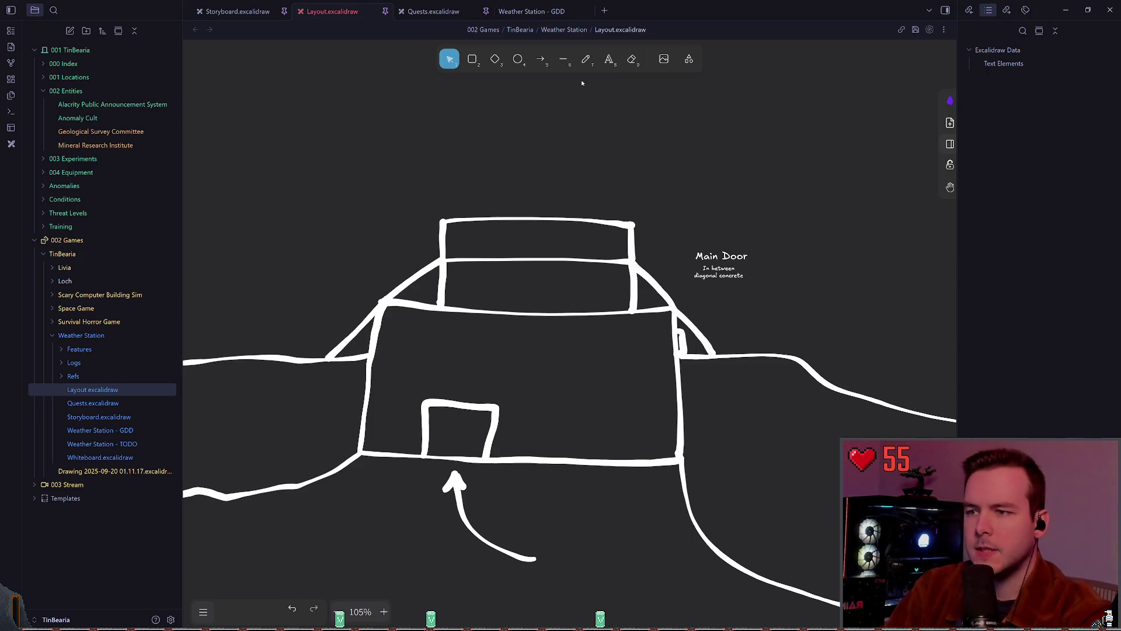
Save the drawing and switch to the freedraw pencil
key("ctrl+s")
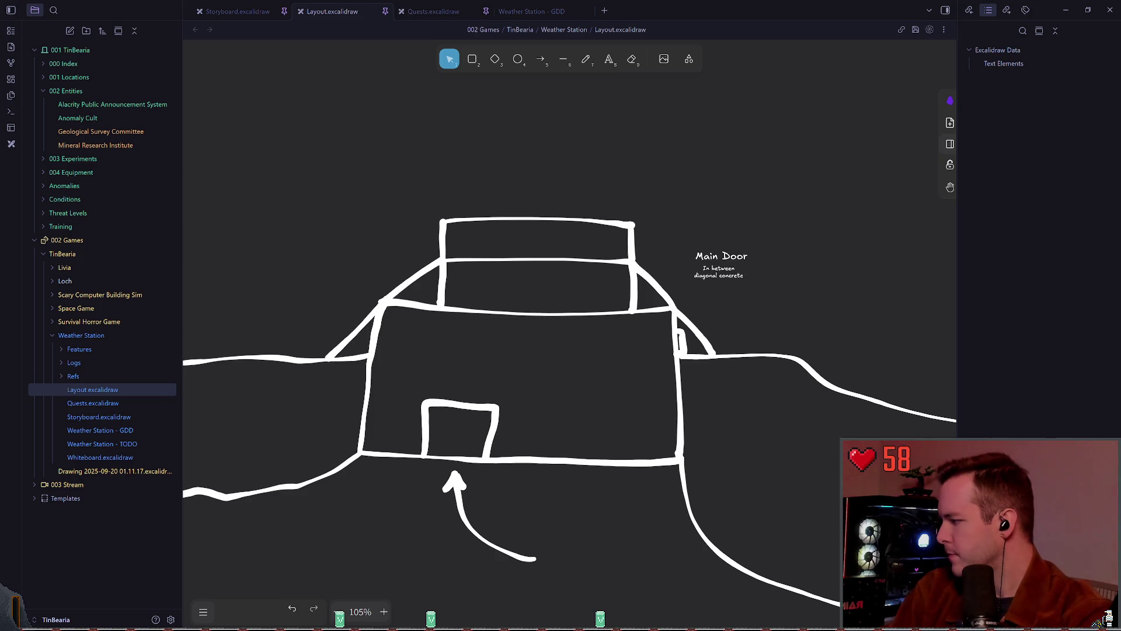
left_click(586, 59)
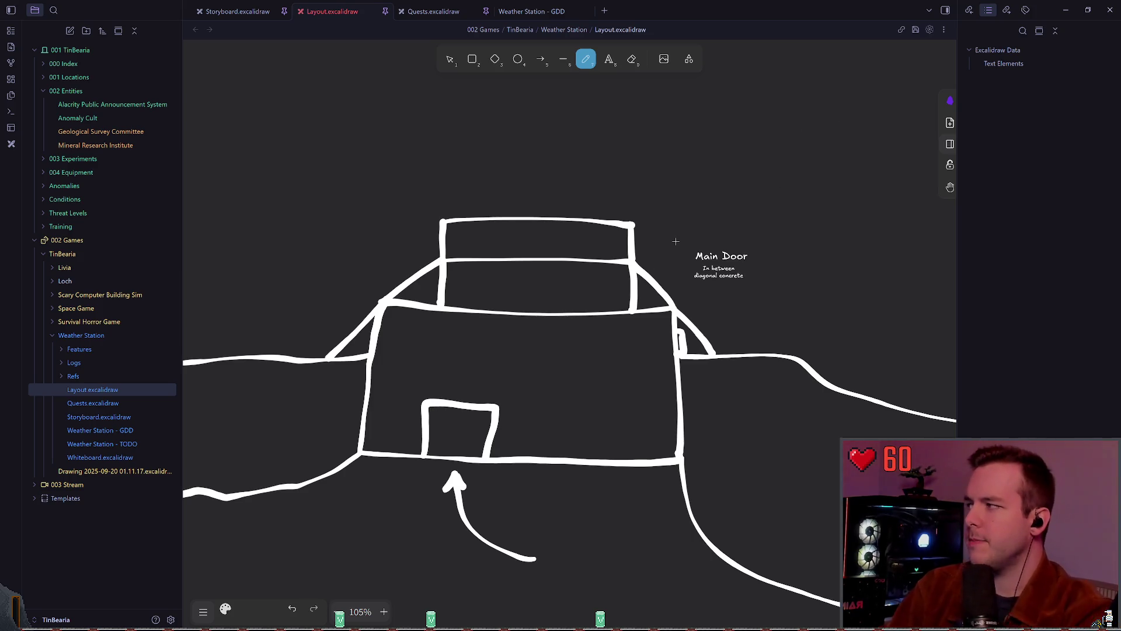
Zoom in and draw two vertical walls from the roof line to the floor
scroll(566, 361, "up", 2, "ctrl")
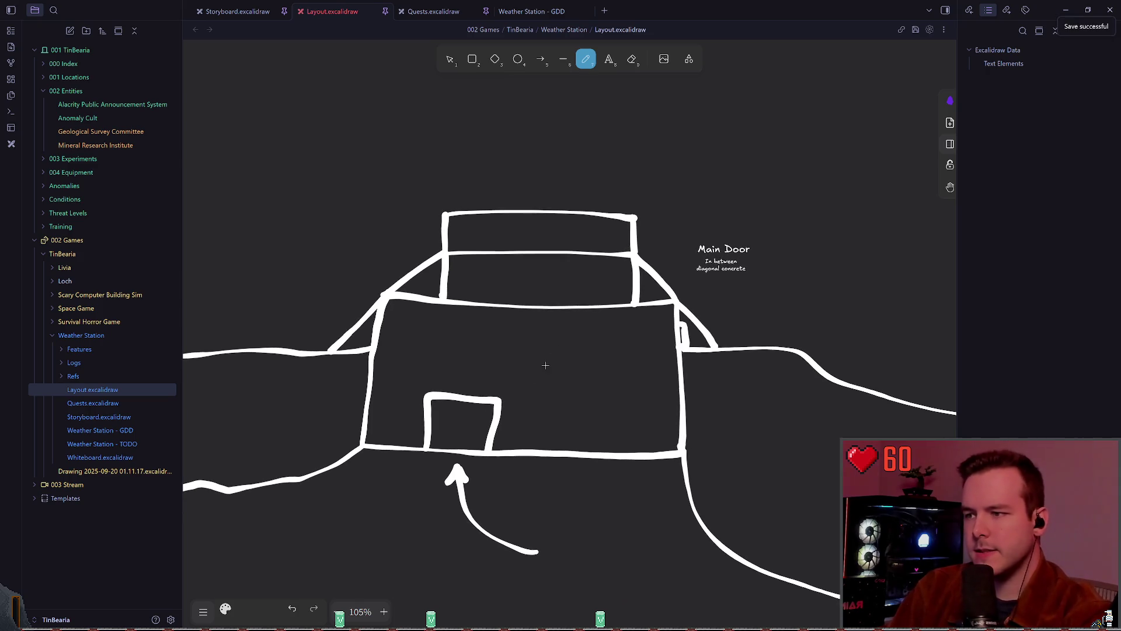
scroll(527, 368, "up", 2, "ctrl")
scroll(531, 353, "up", 3, "ctrl")
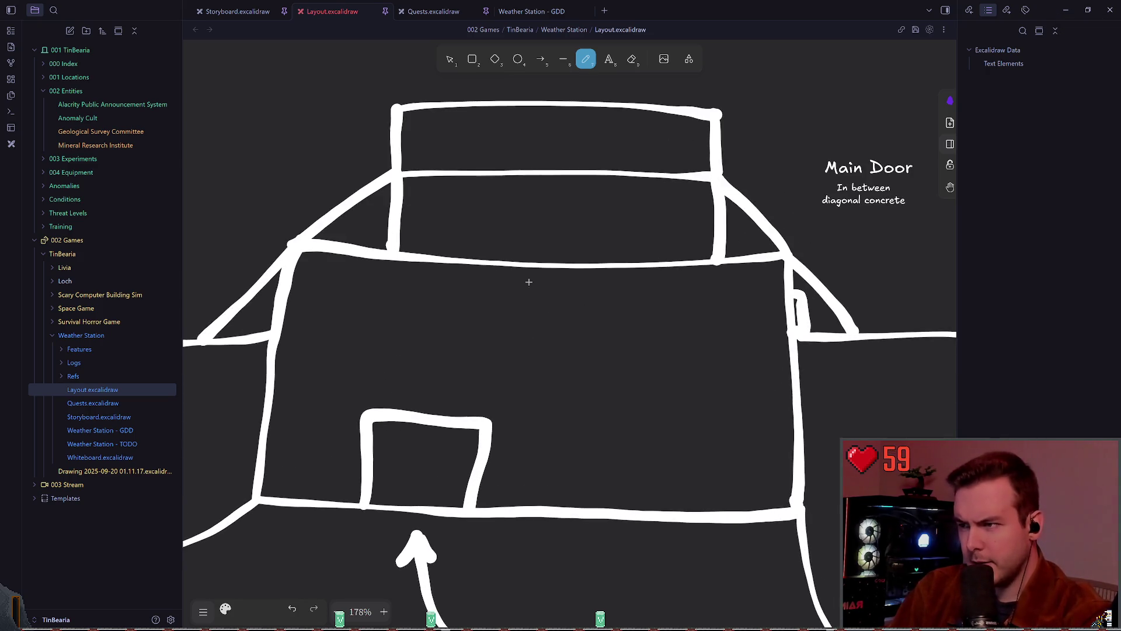
left_click_drag(507, 262, 471, 416)
key("ctrl+z")
left_click_drag(506, 267, 499, 505)
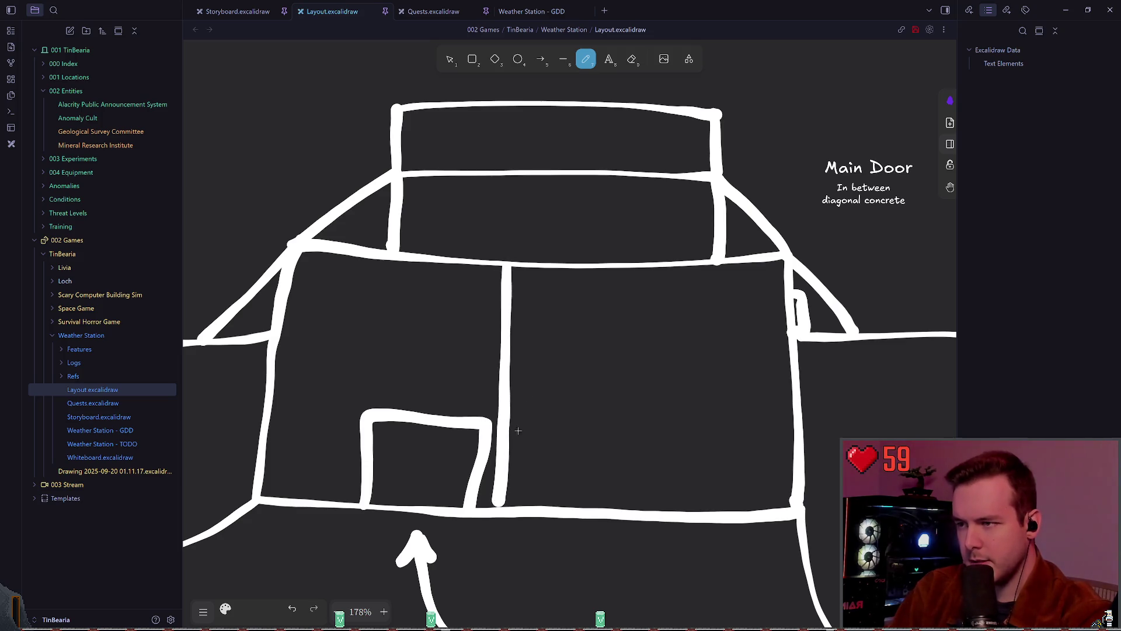
left_click_drag(609, 274, 578, 508)
key("ctrl+z")
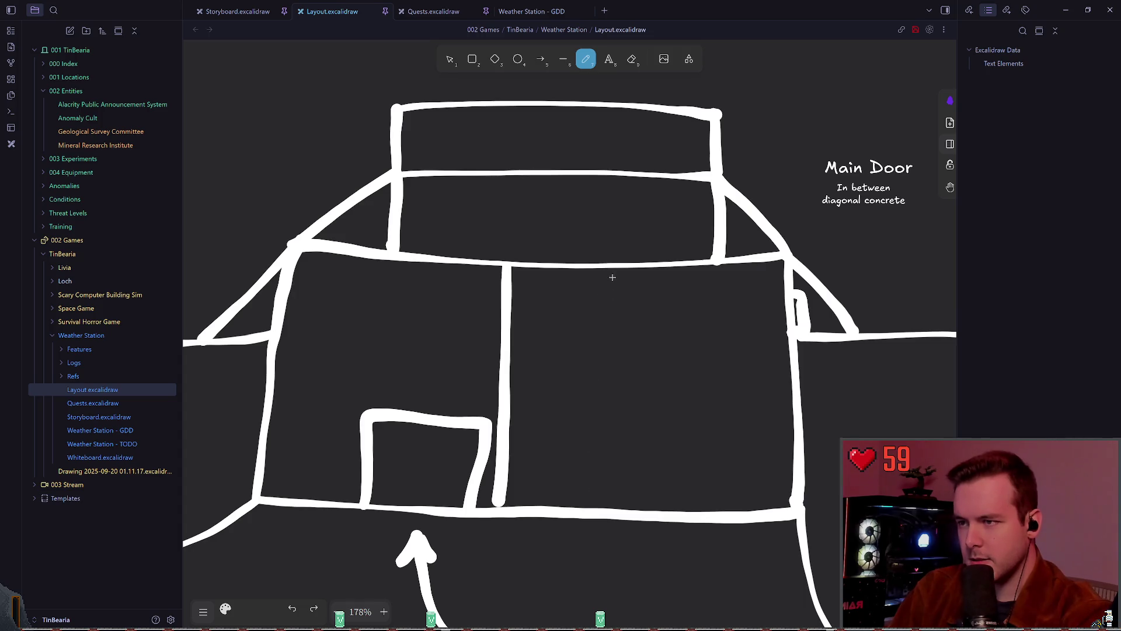
left_click_drag(610, 269, 581, 509)
key("ctrl+z")
left_click_drag(611, 269, 604, 509)
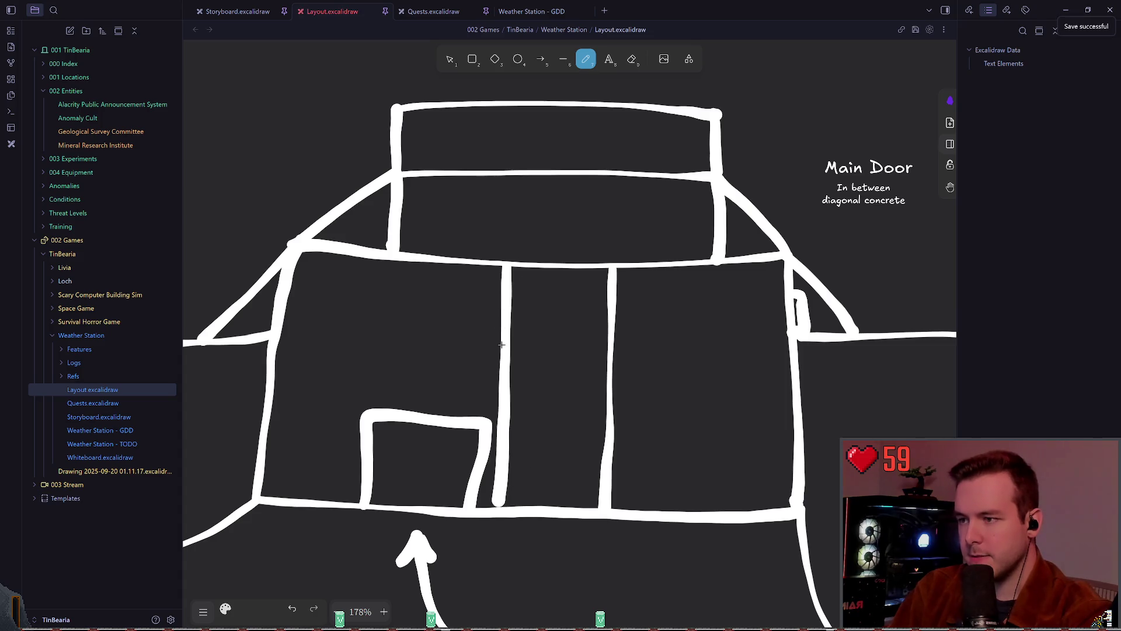
Sketch a barred door between the walls and a rung-like door right of them, then save
scroll(537, 467, "down", 1)
mouse_move(515, 499)
left_mouse_down()
mouse_move(559, 426)
mouse_move(563, 498)
left_mouse_up()
left_click_drag(545, 434, 538, 488)
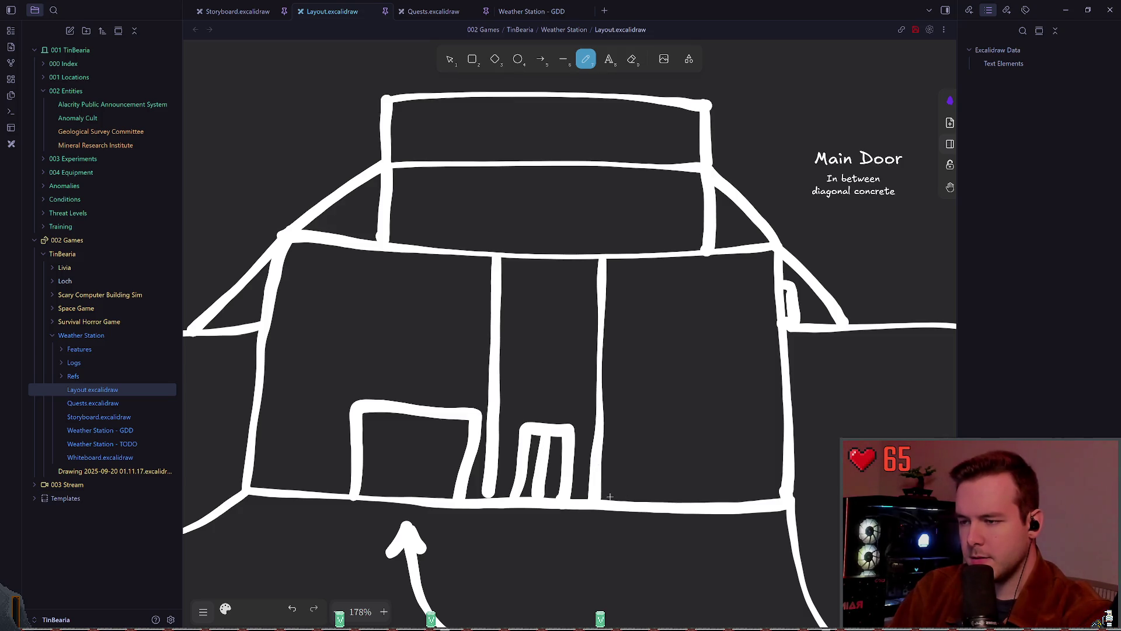
mouse_move(605, 428)
left_mouse_down()
mouse_move(643, 425)
mouse_move(641, 499)
mouse_move(610, 470)
mouse_move(622, 469)
mouse_move(615, 442)
mouse_move(617, 456)
left_mouse_up()
key("ctrl+z")
key("ctrl+z")
key("ctrl+z")
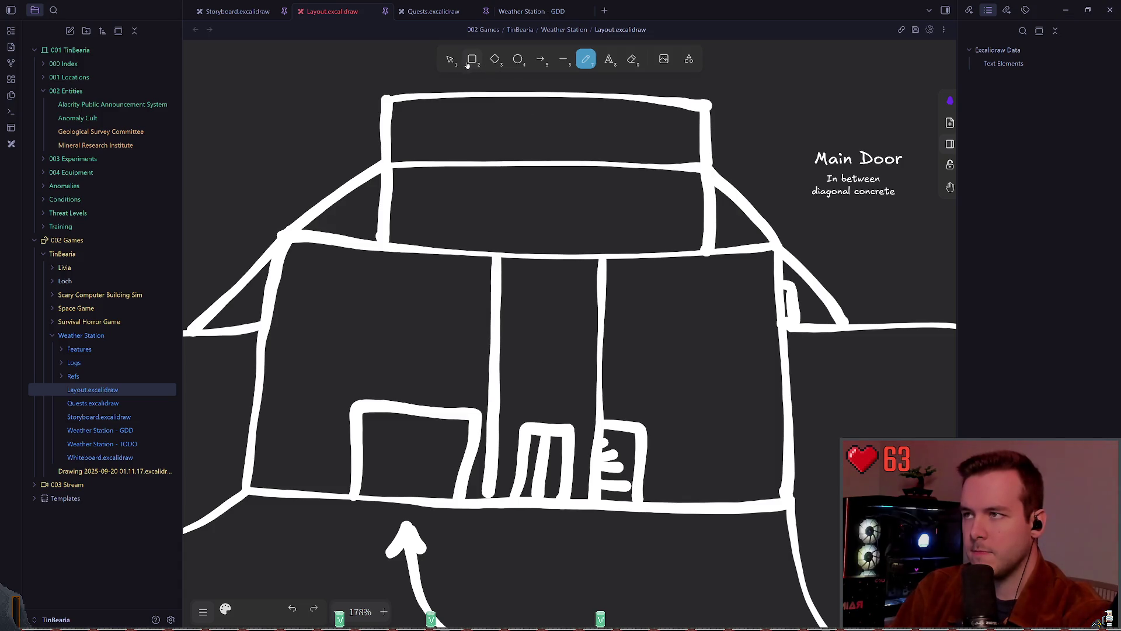
key("v")
left_click(609, 468)
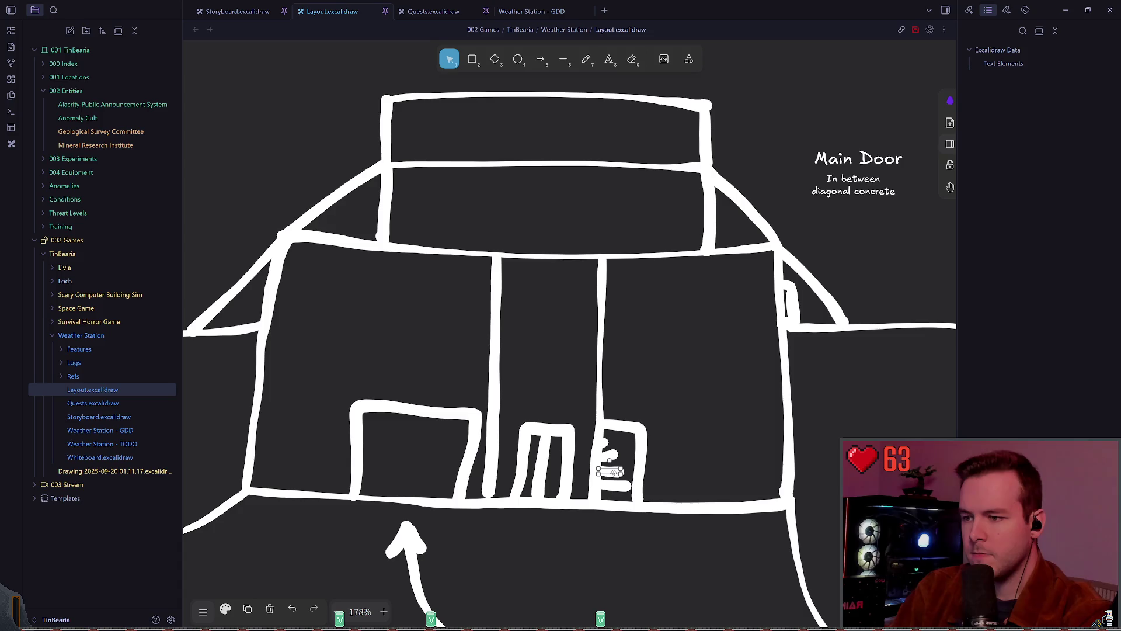
left_click(691, 447)
key("ctrl+s")
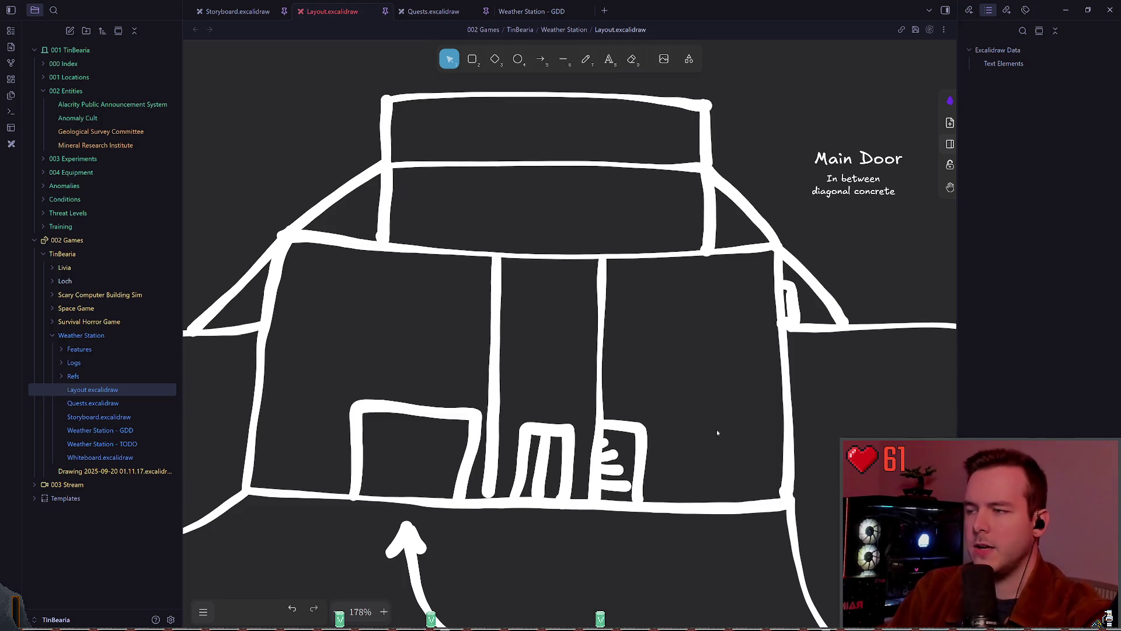
scroll(638, 300, "down", 5)
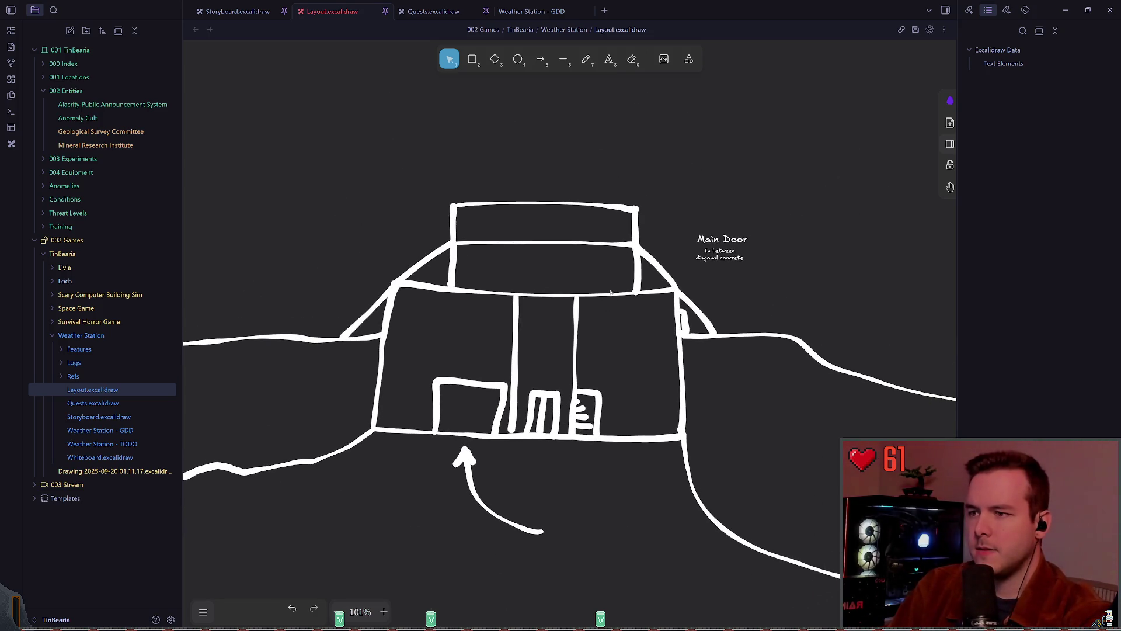
key("t")
scroll(676, 286, "right", 4)
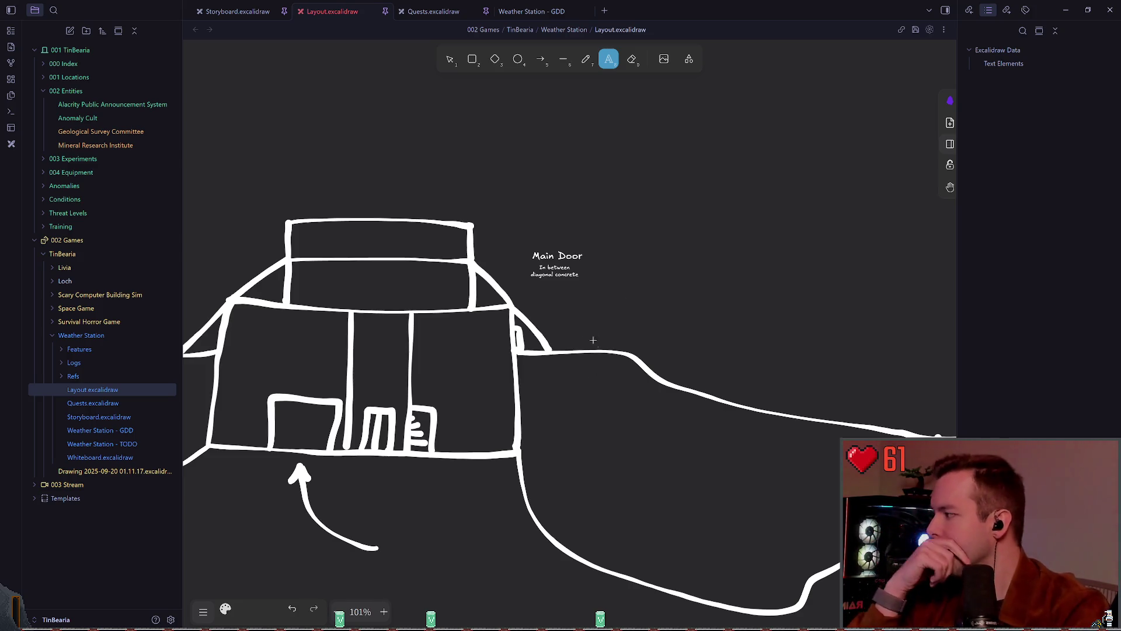
Draw a long freehand line across the top of the canvas, extending it to the left edge
scroll(685, 311, "right", 1)
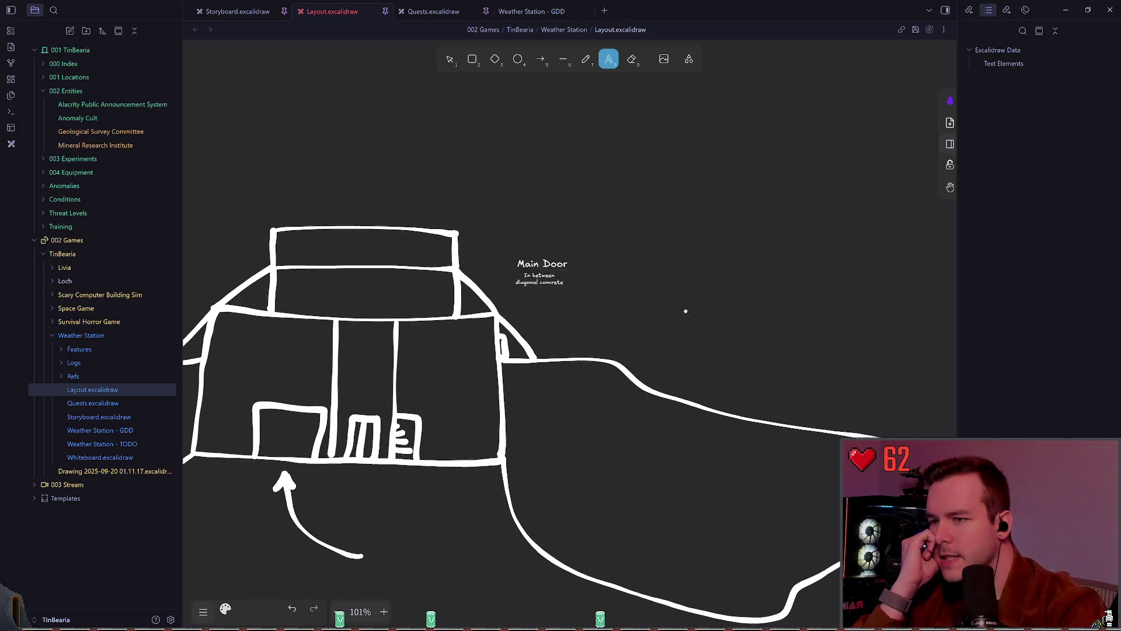
scroll(685, 310, "right", 3)
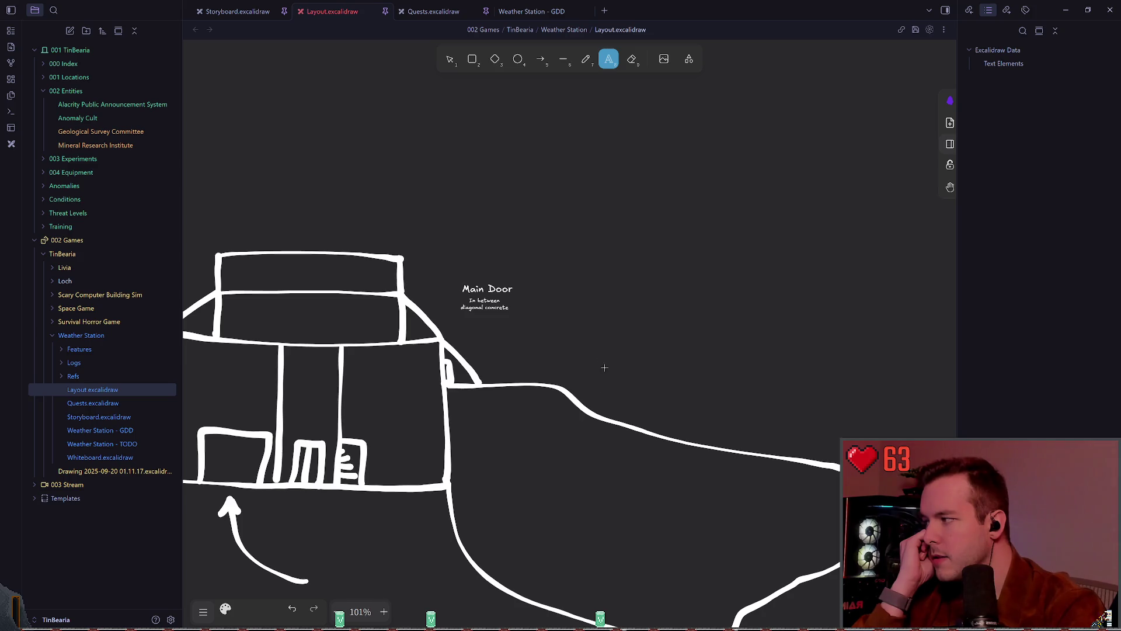
key("v")
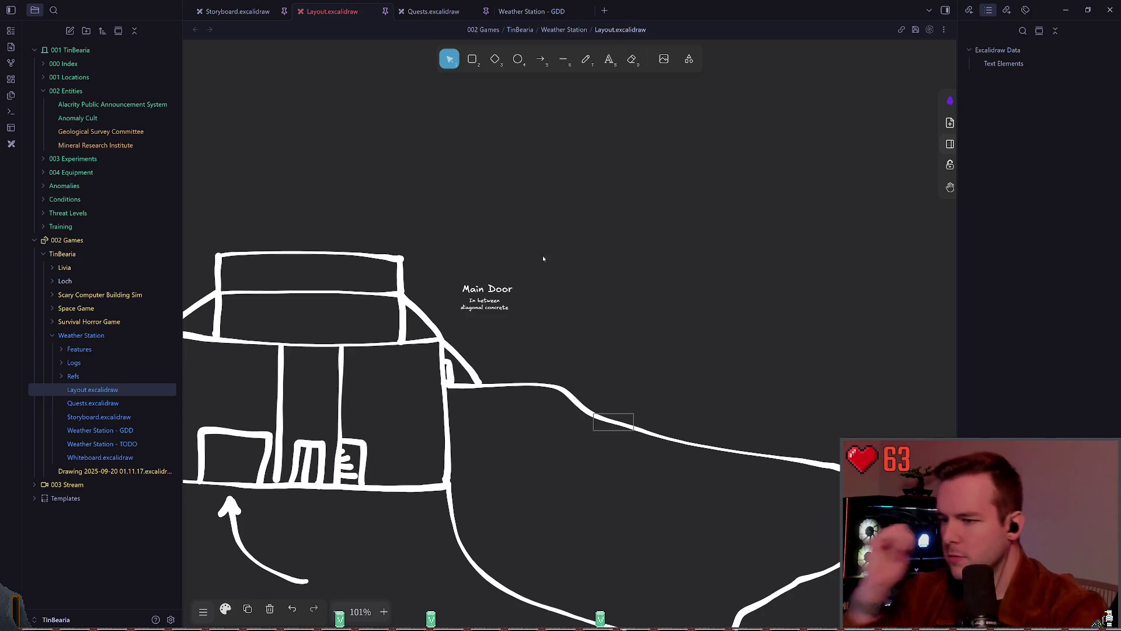
left_click(586, 59)
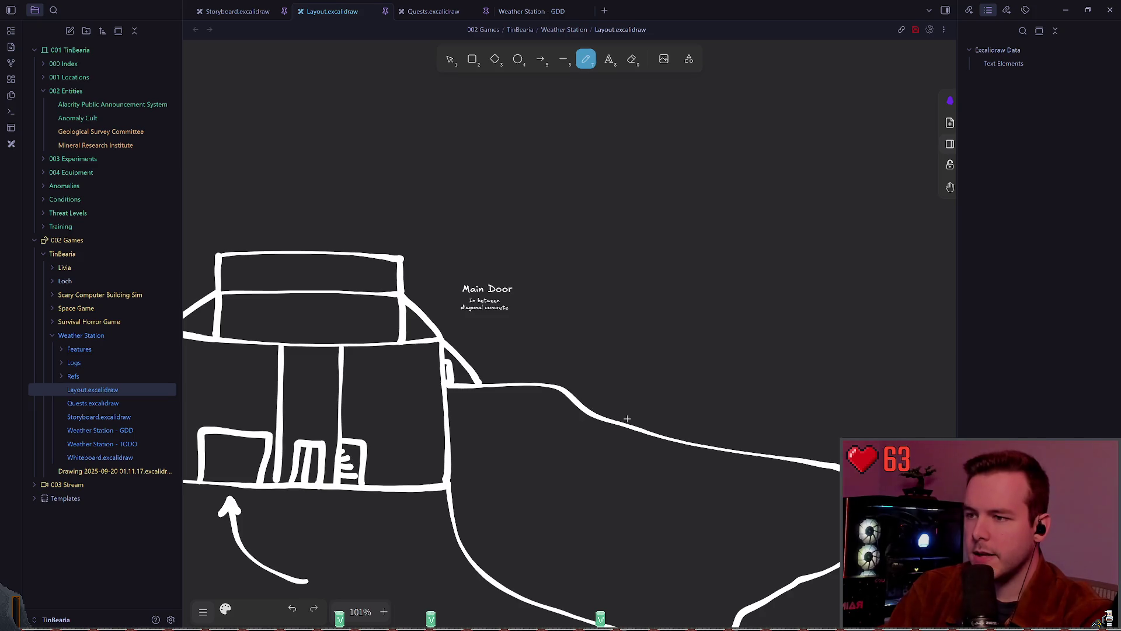
left_click_drag(429, 132, 956, 221)
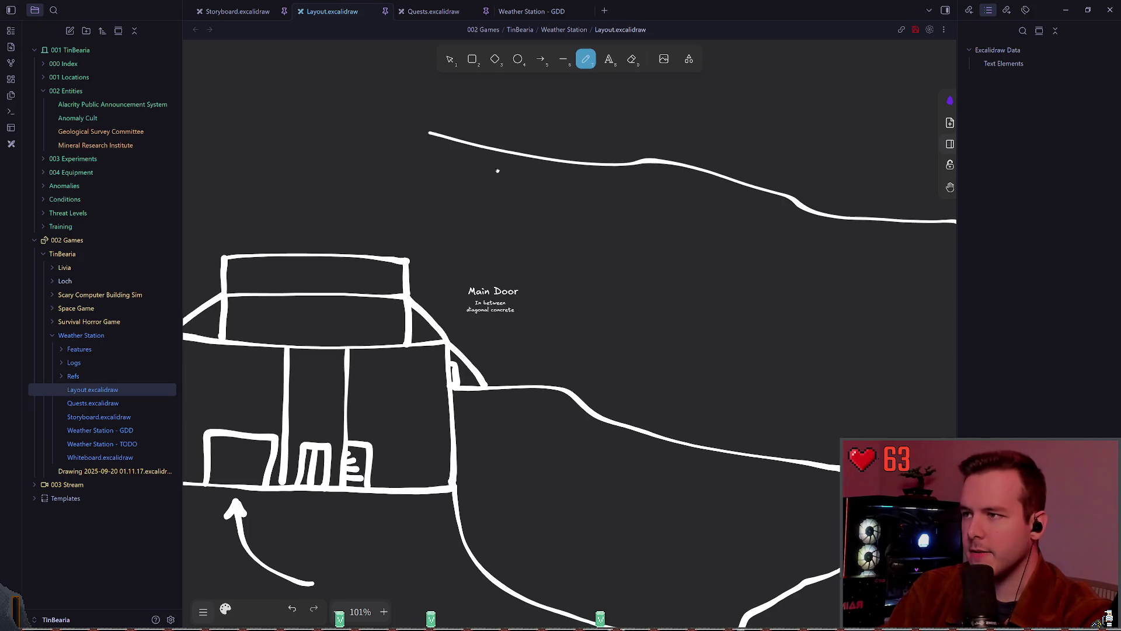
scroll(498, 171, "left", 3)
mouse_move(576, 143)
left_mouse_down()
mouse_move(313, 130)
mouse_move(158, 146)
left_mouse_up()
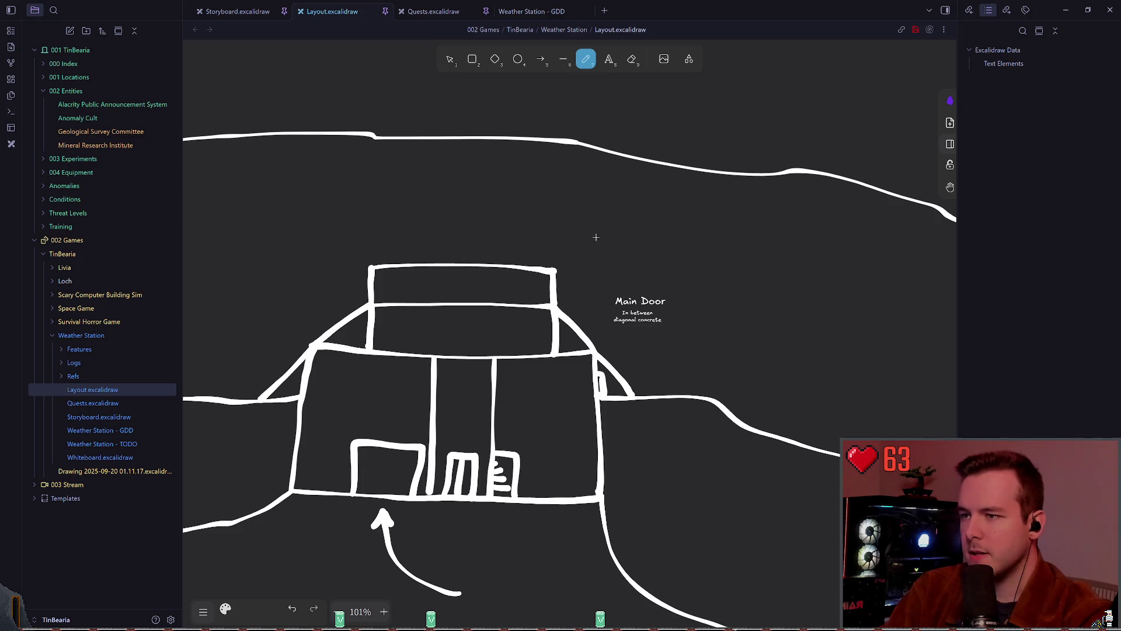
Try a vertical line from the top line toward Main Door, then remove it and save
left_click_drag(603, 151, 586, 305)
key("ctrl+z")
left_click_drag(603, 150, 586, 306)
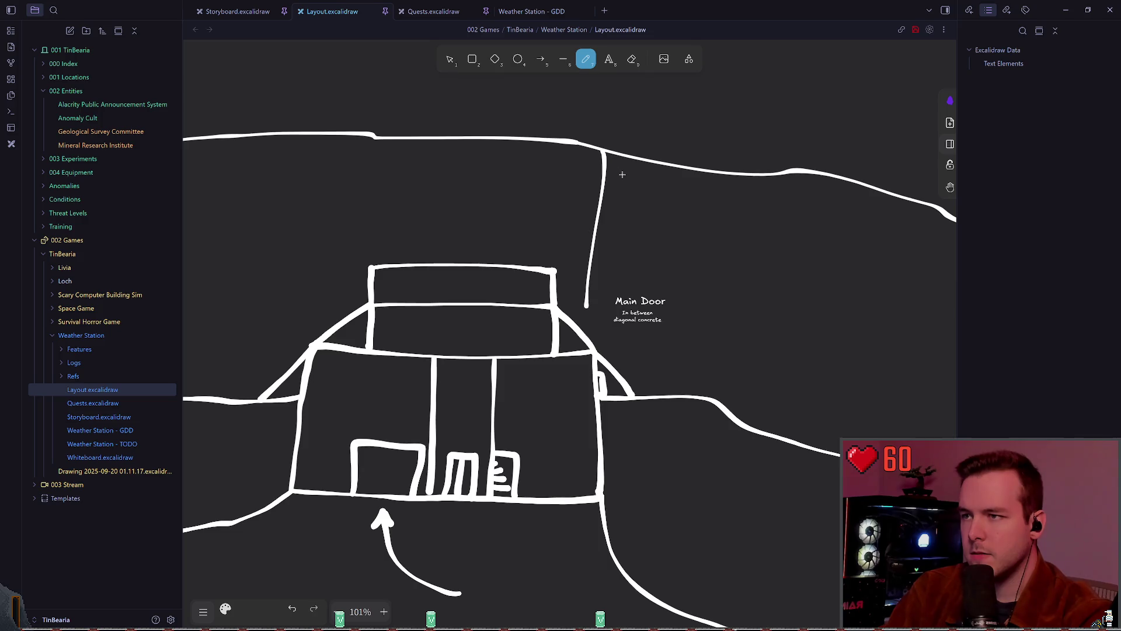
key("ctrl+z")
left_click_drag(601, 150, 585, 327)
key("ctrl+z")
mouse_move(602, 150)
left_mouse_down()
mouse_move(562, 323)
mouse_move(597, 156)
mouse_move(576, 324)
left_mouse_up()
key("ctrl+z")
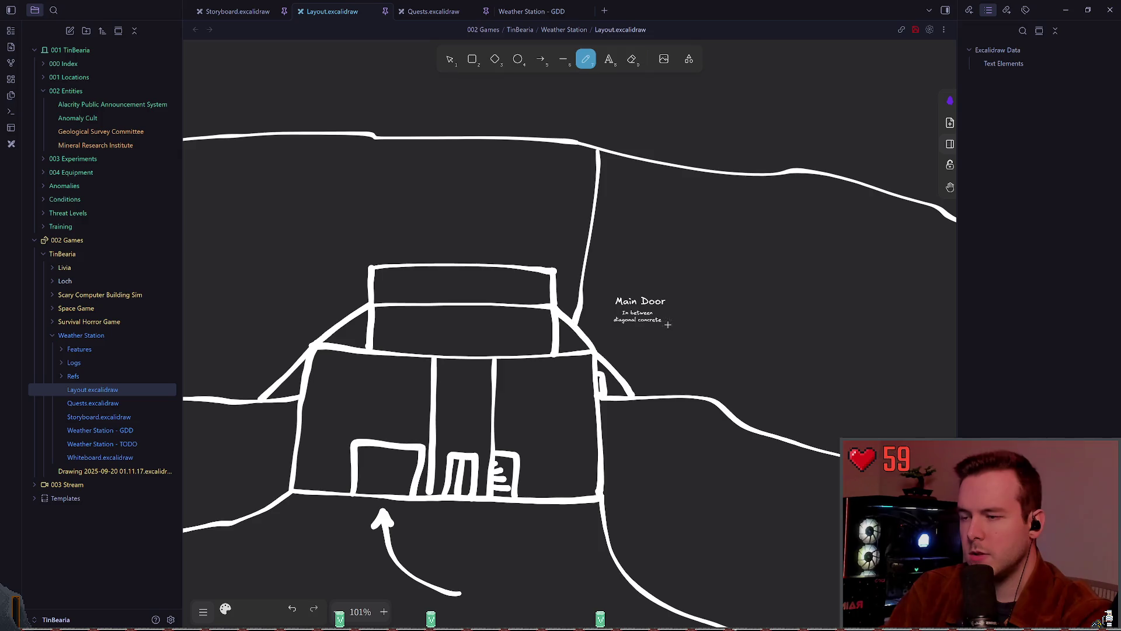
scroll(438, 260, "up", 2)
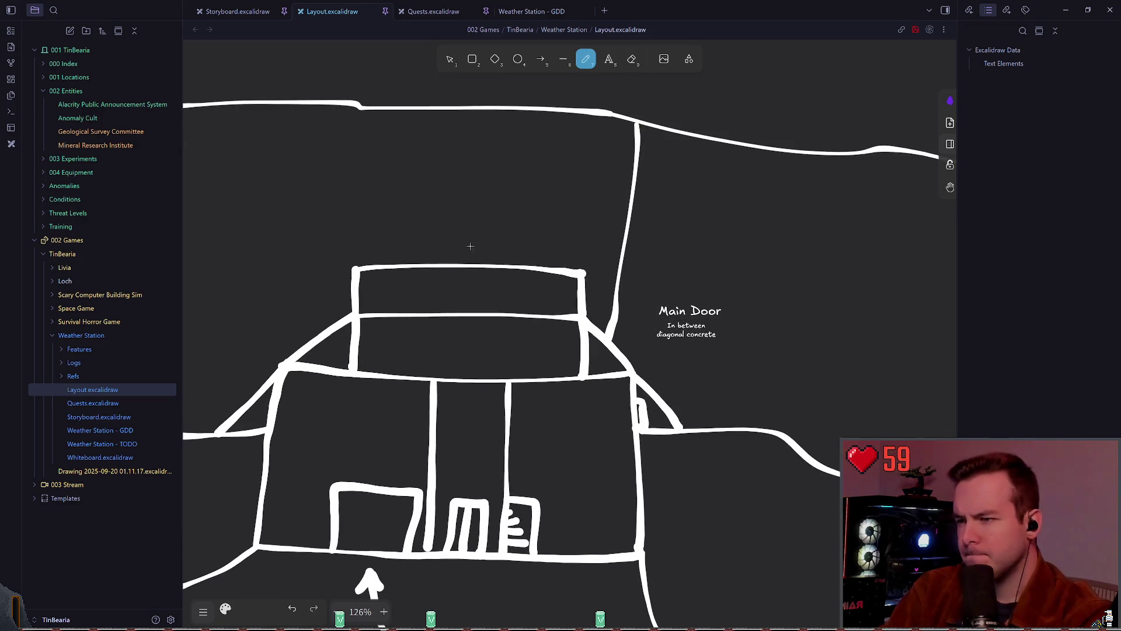
key("ctrl+z")
key("ctrl+s")
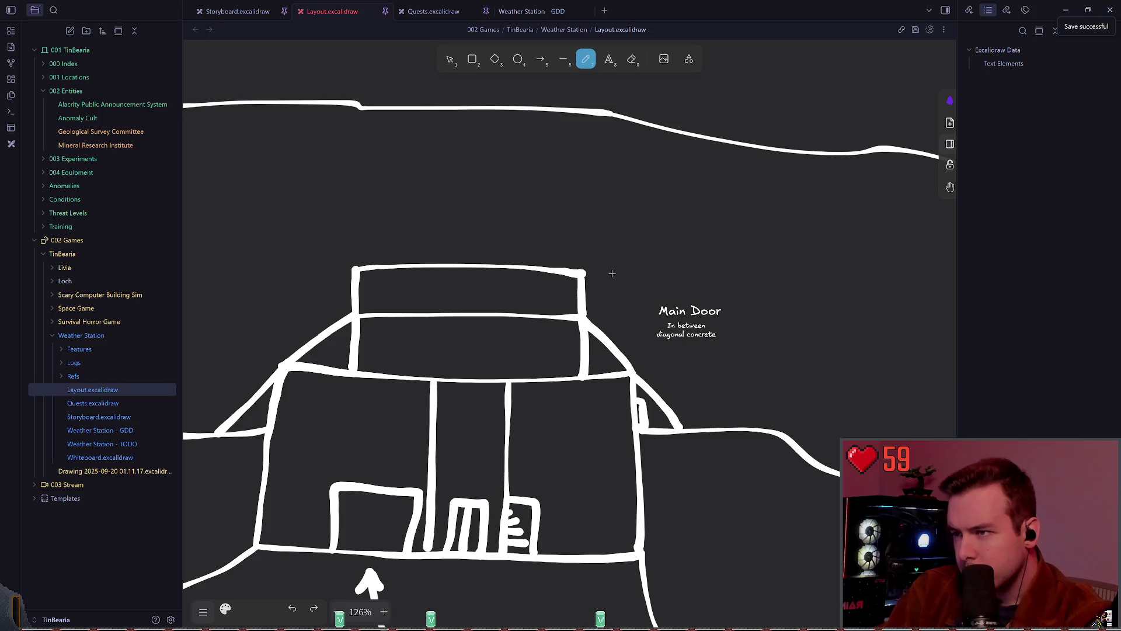
Nudge the 'In between diagonal concrete' note slightly up and to the right
scroll(618, 256, "down", 3)
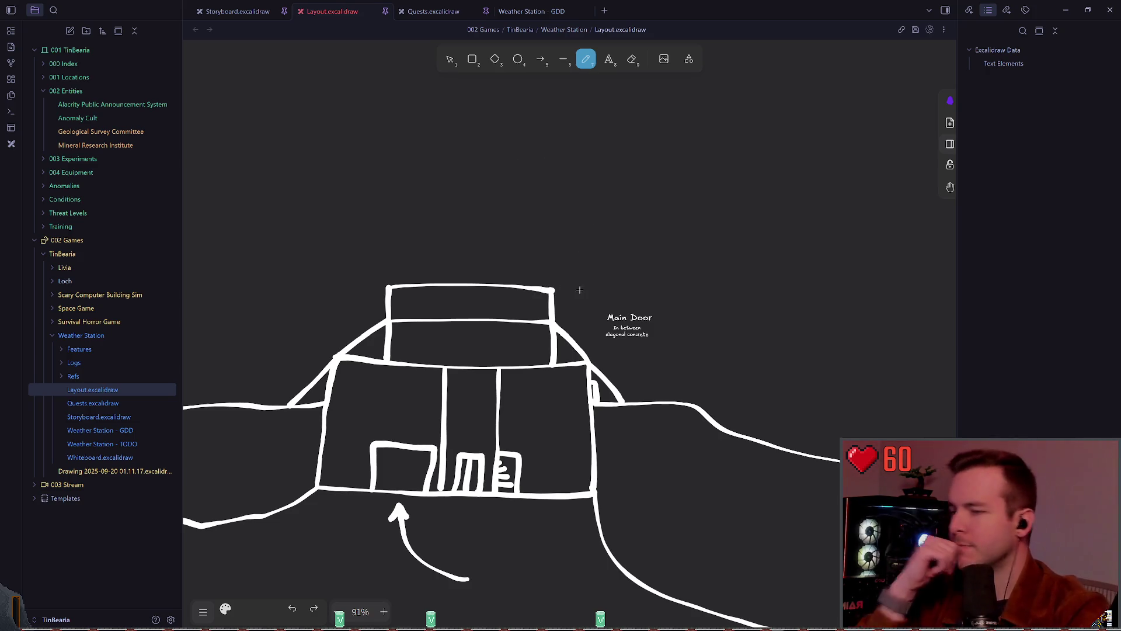
key("1")
scroll(645, 341, "up", 5)
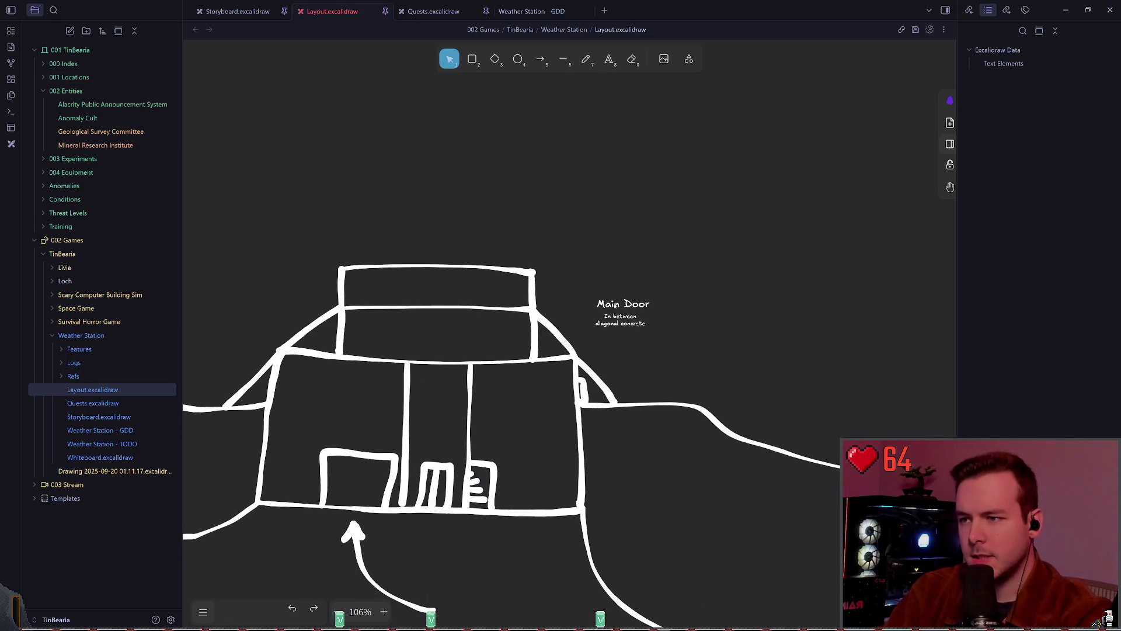
left_click(615, 316)
left_click_drag(615, 315, 618, 314)
left_click(688, 326)
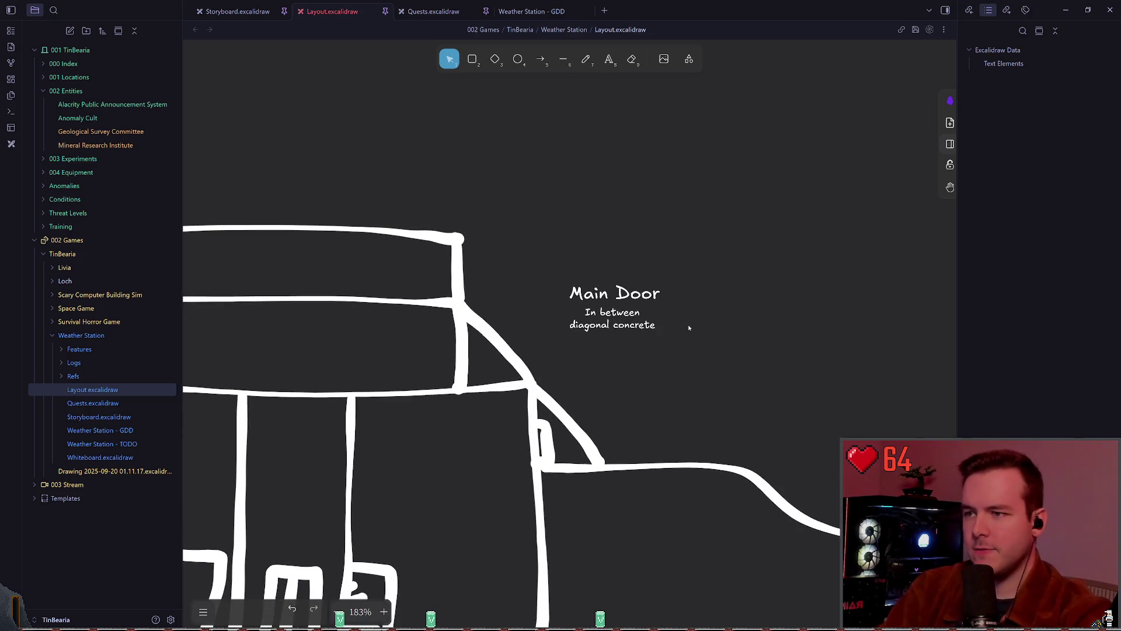
Select all elements in the drawing, then return to the freehand pencil
key("7")
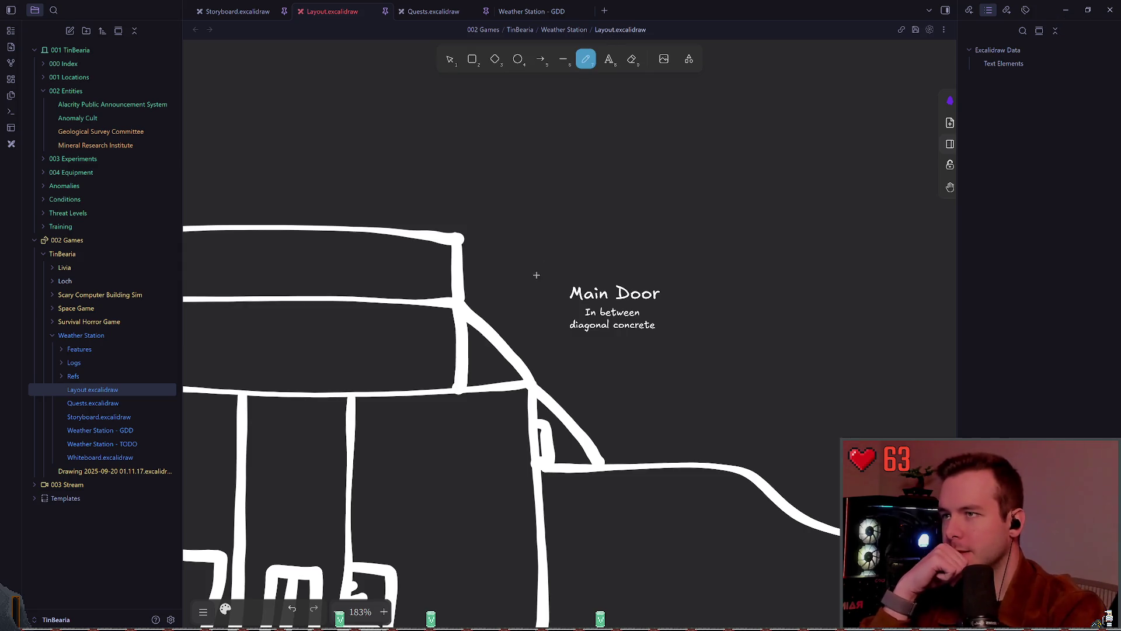
scroll(534, 243, "down", 5)
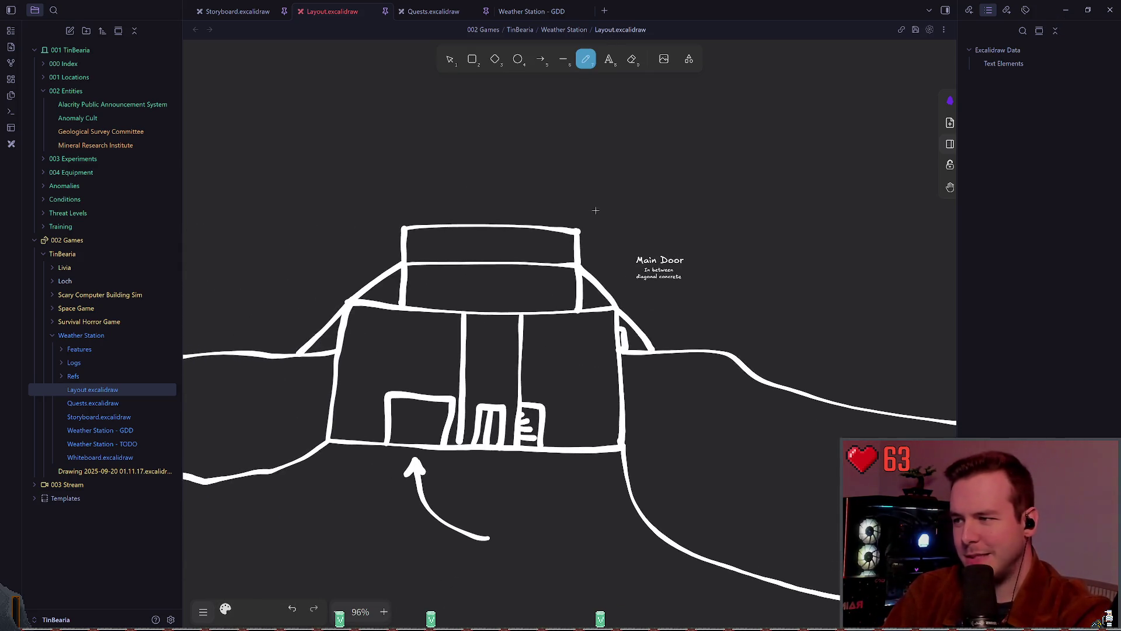
key("ctrl+a")
key("1")
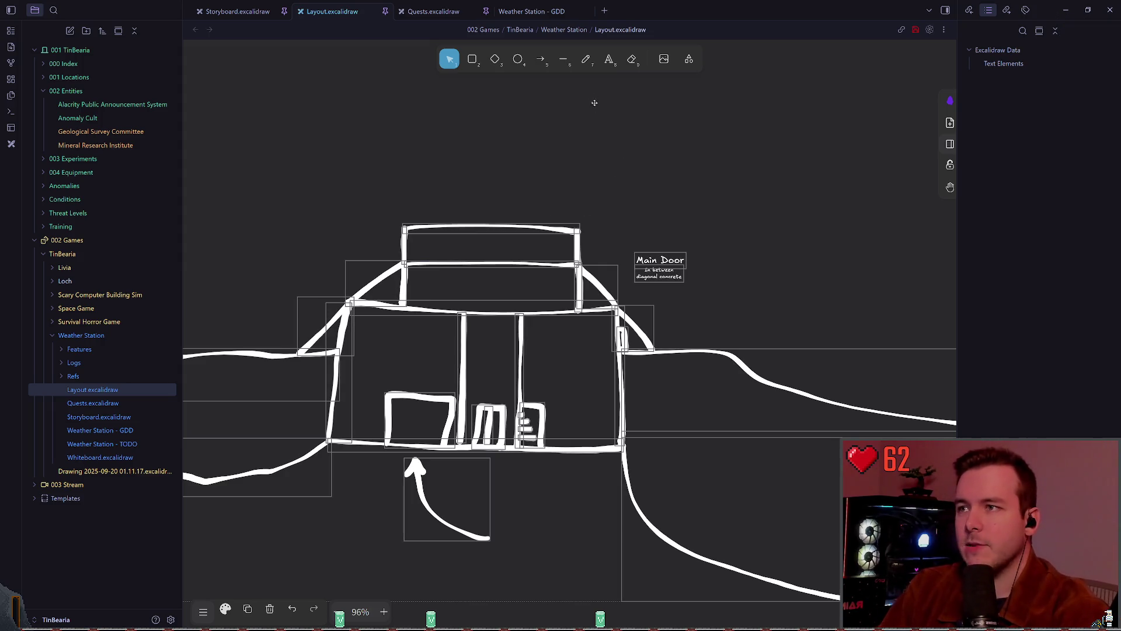
left_click(586, 60)
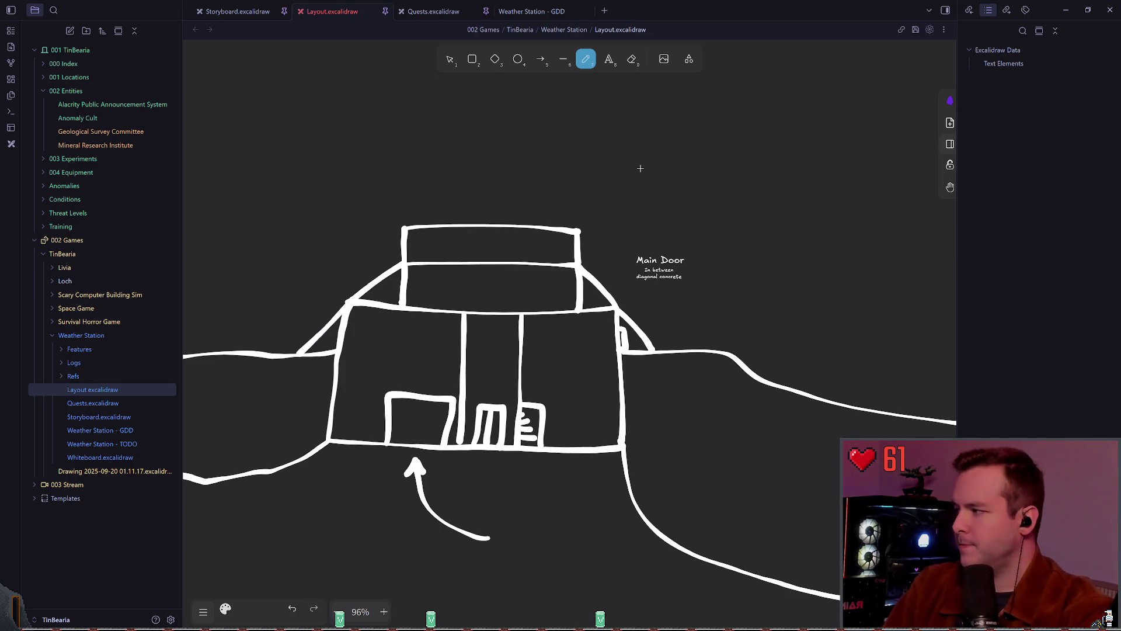
key("ctrl+s")
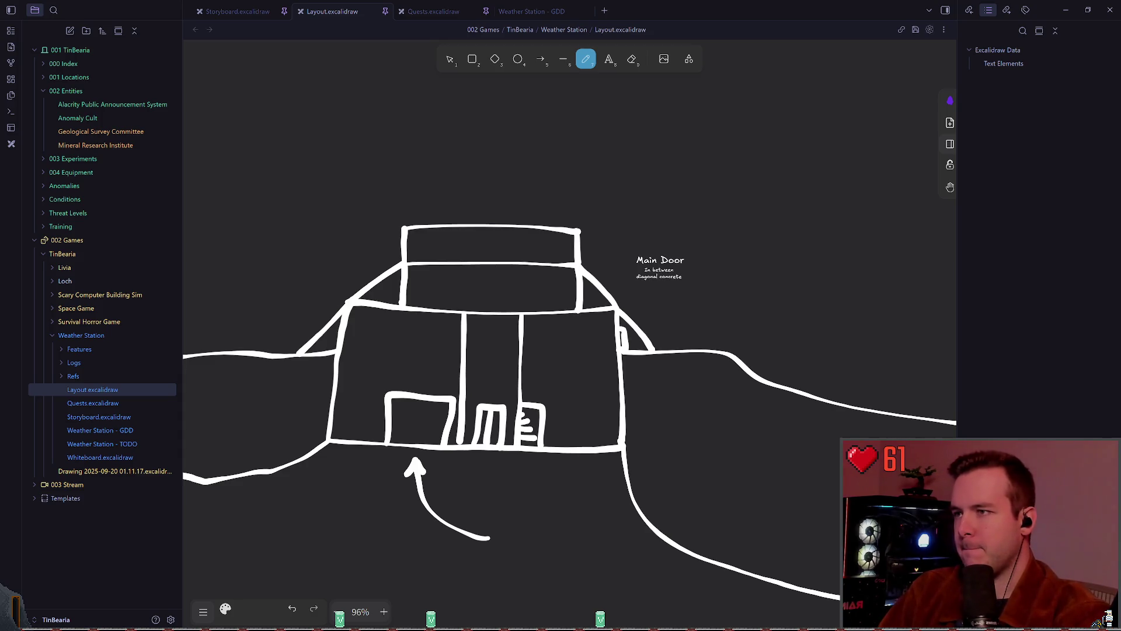
Delete the top line and remaining sides of the upper box
key("v")
left_click(472, 225)
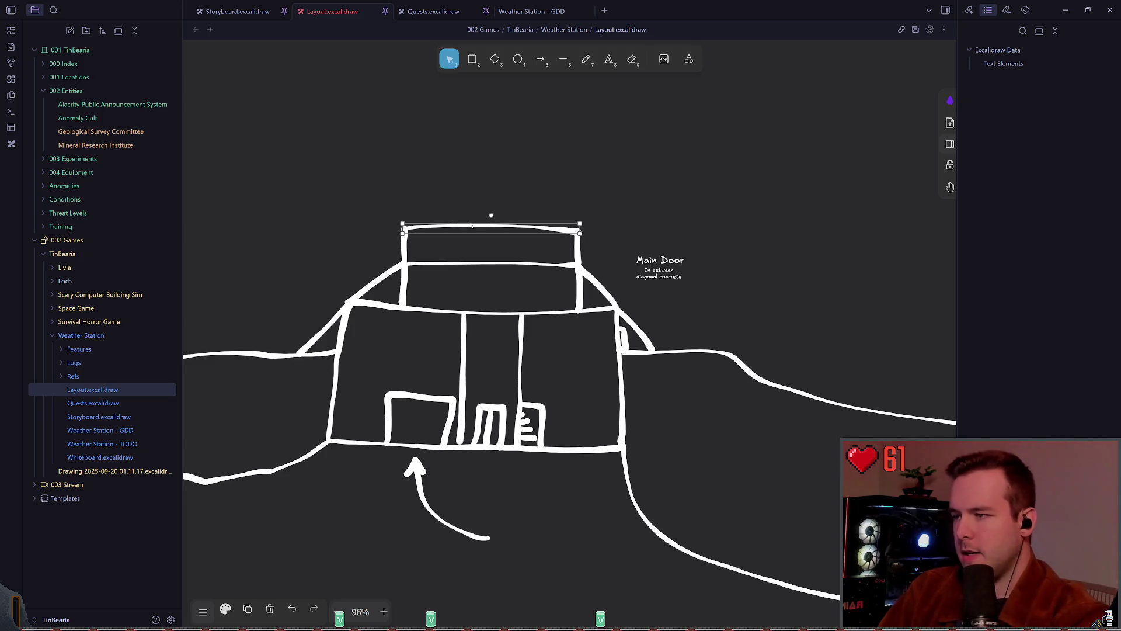
key("Delete")
mouse_move(400, 175)
left_mouse_down()
mouse_move(520, 250)
mouse_move(587, 266)
left_mouse_up()
key("Delete")
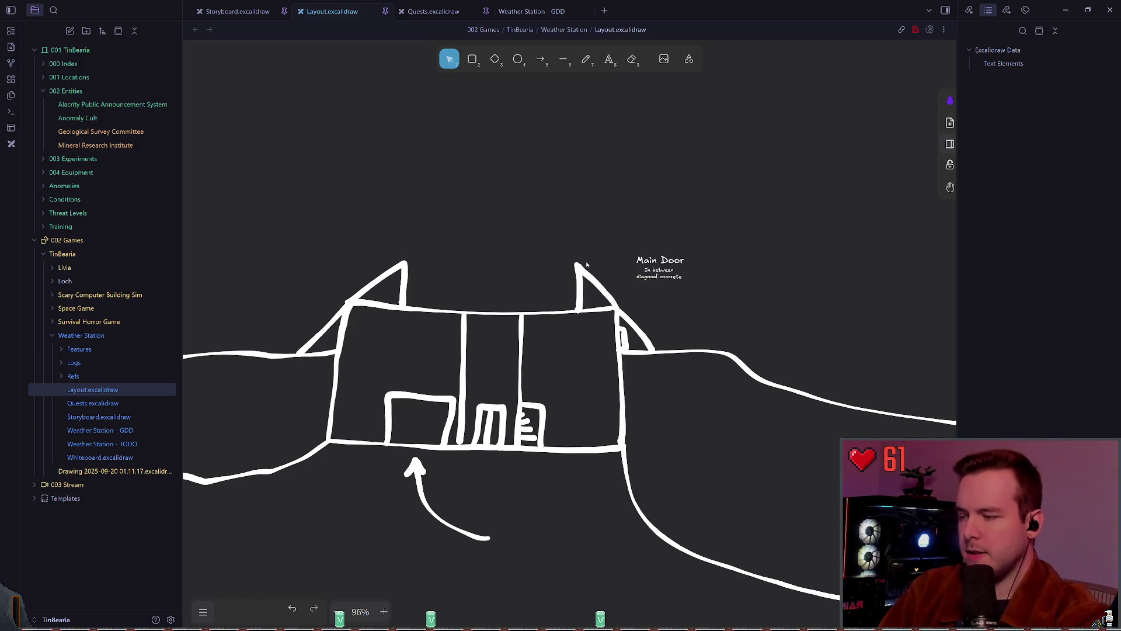
Draw two sloped roof sides rising from the left and right peaks, then save
left_click(590, 59)
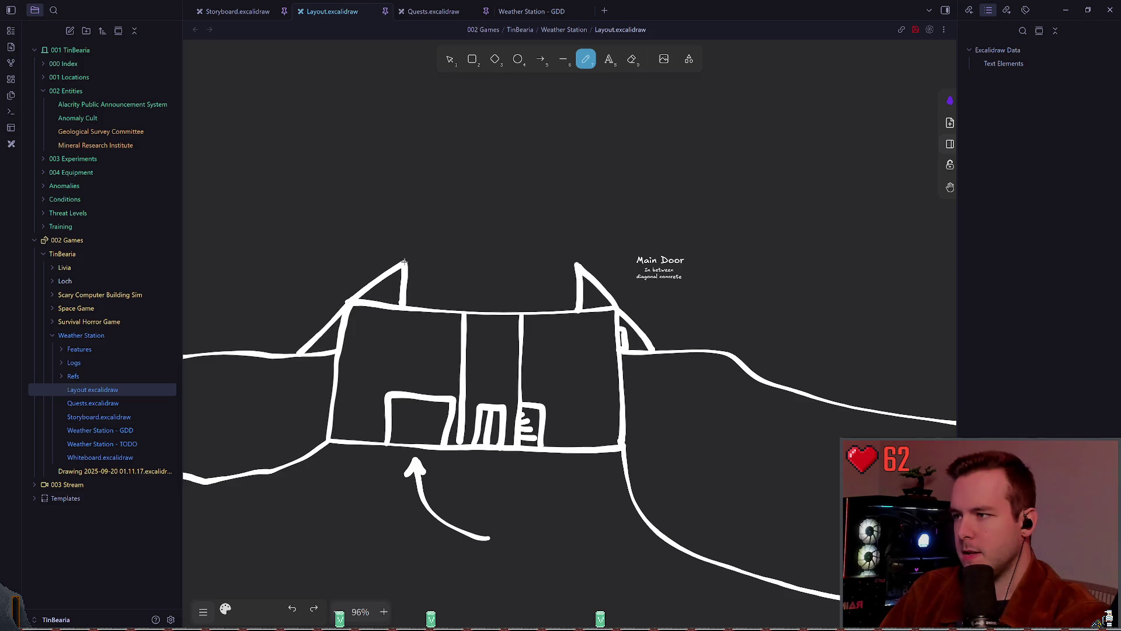
mouse_move(405, 263)
left_mouse_down()
mouse_move(576, 268)
mouse_move(412, 265)
mouse_move(578, 265)
mouse_move(558, 229)
left_mouse_up()
key("ctrl+z")
key("ctrl+z")
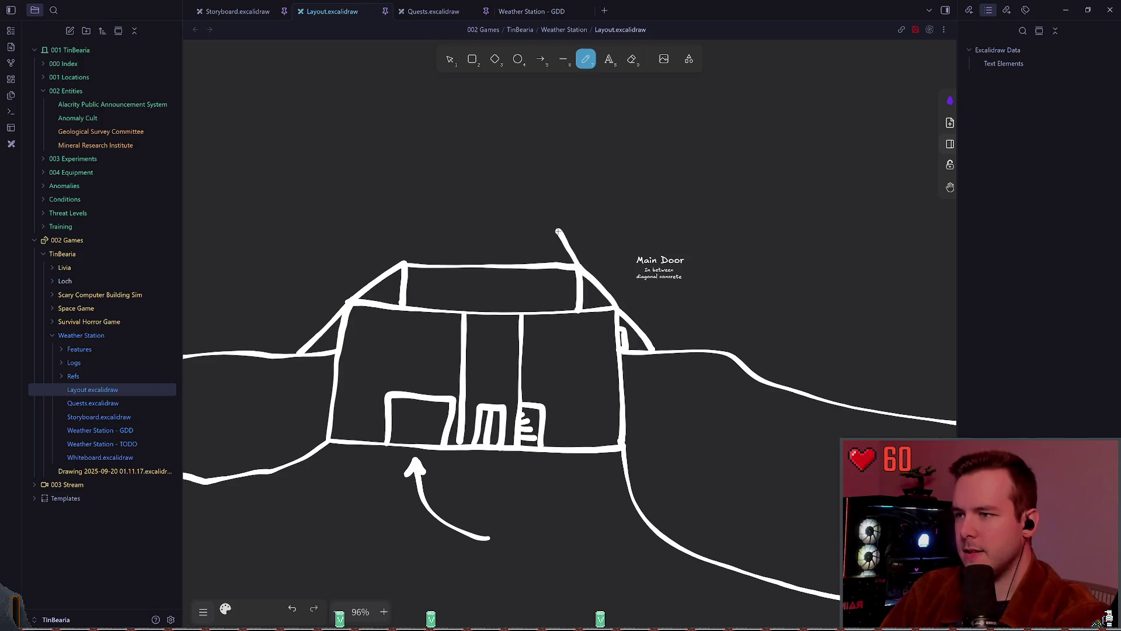
key("ctrl+z")
left_click_drag(577, 265, 543, 228)
mouse_move(405, 263)
left_mouse_down()
mouse_move(452, 225)
mouse_move(544, 224)
left_mouse_up()
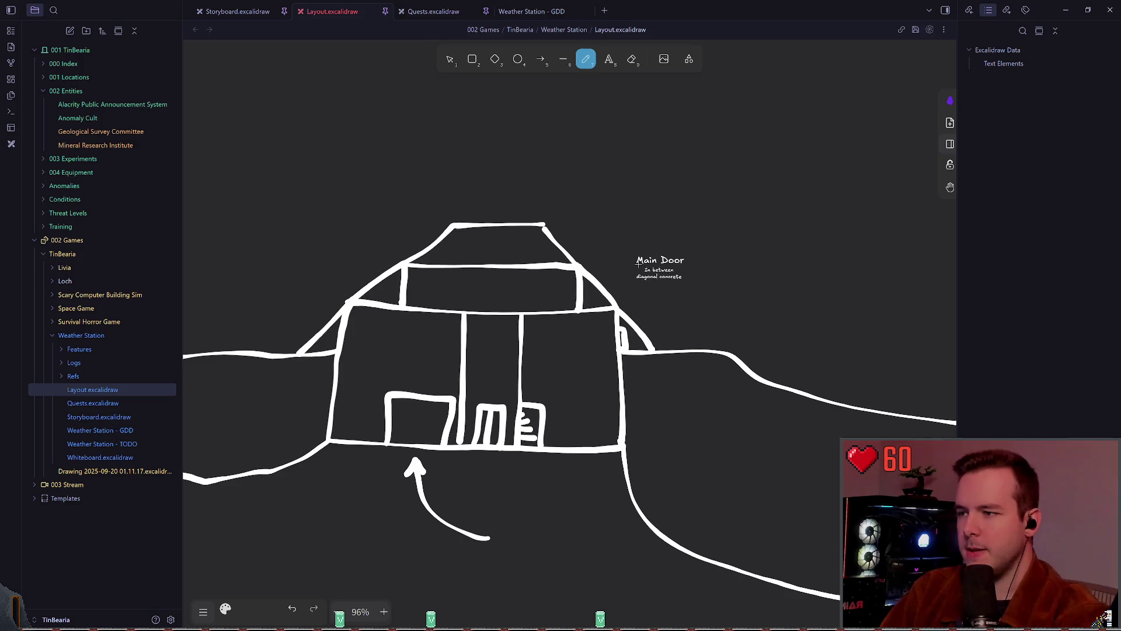
key("ctrl+s")
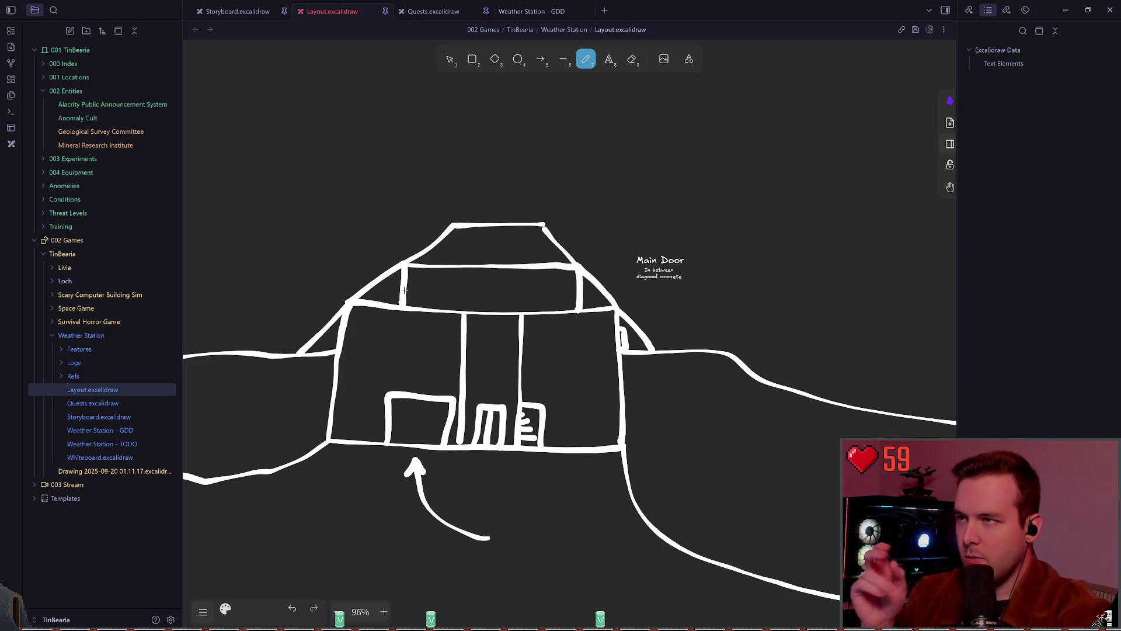
Draw and undo an over-long floor line, then view the GDD and Storyboard tabs before returning to Layout
mouse_move(339, 350)
left_mouse_down()
mouse_move(647, 362)
mouse_move(333, 355)
mouse_move(624, 355)
mouse_move(520, 352)
left_mouse_up()
key("ctrl+z")
key("ctrl+z")
key("ctrl+z")
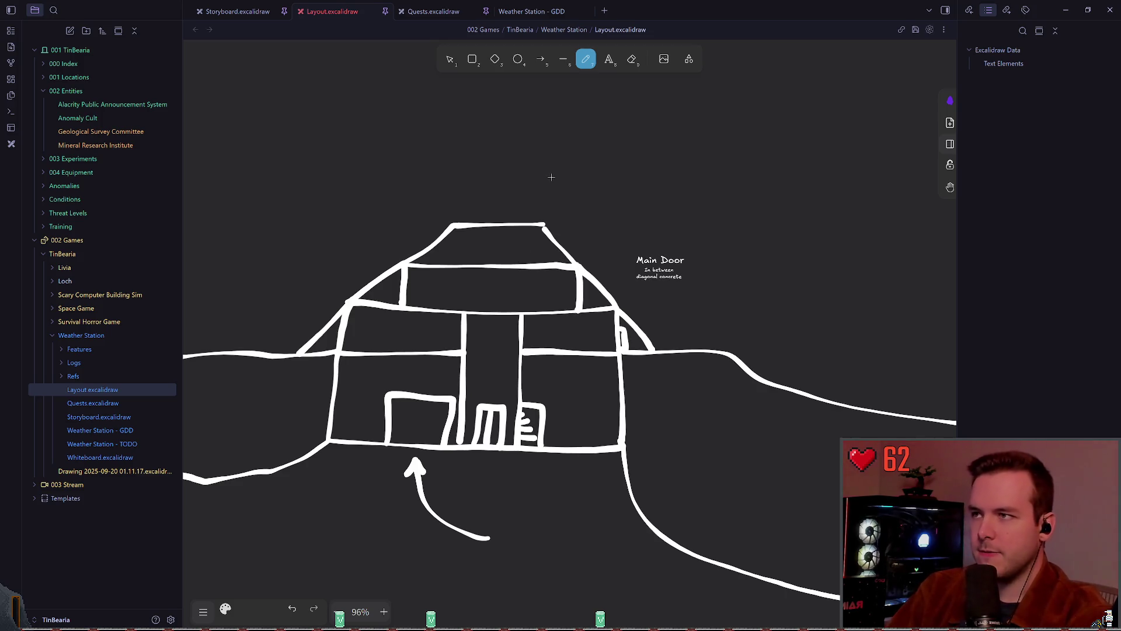
left_click(533, 11)
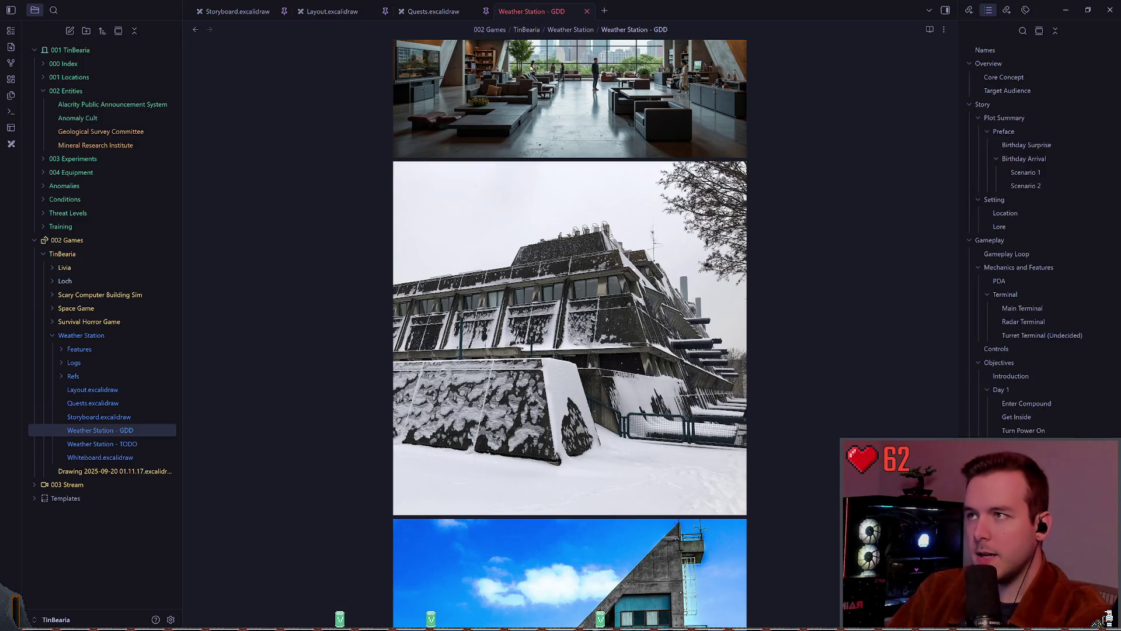
left_click(433, 11)
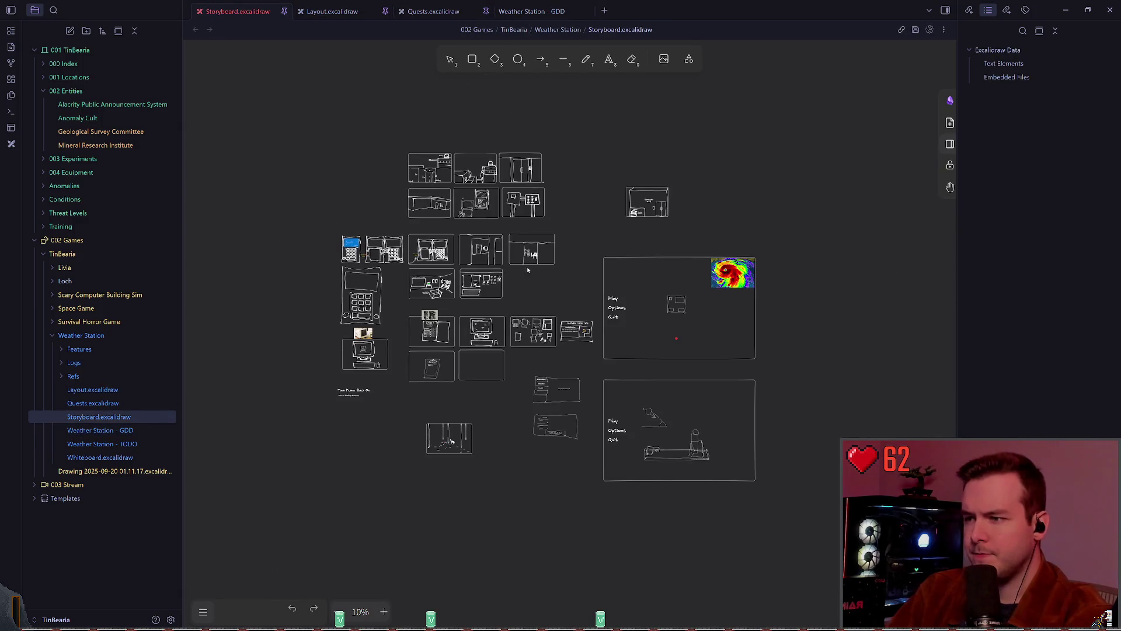
left_click(332, 11)
Bring the cross-section into view and try an oval in the top storey, then undo it
scroll(544, 264, "down", 5)
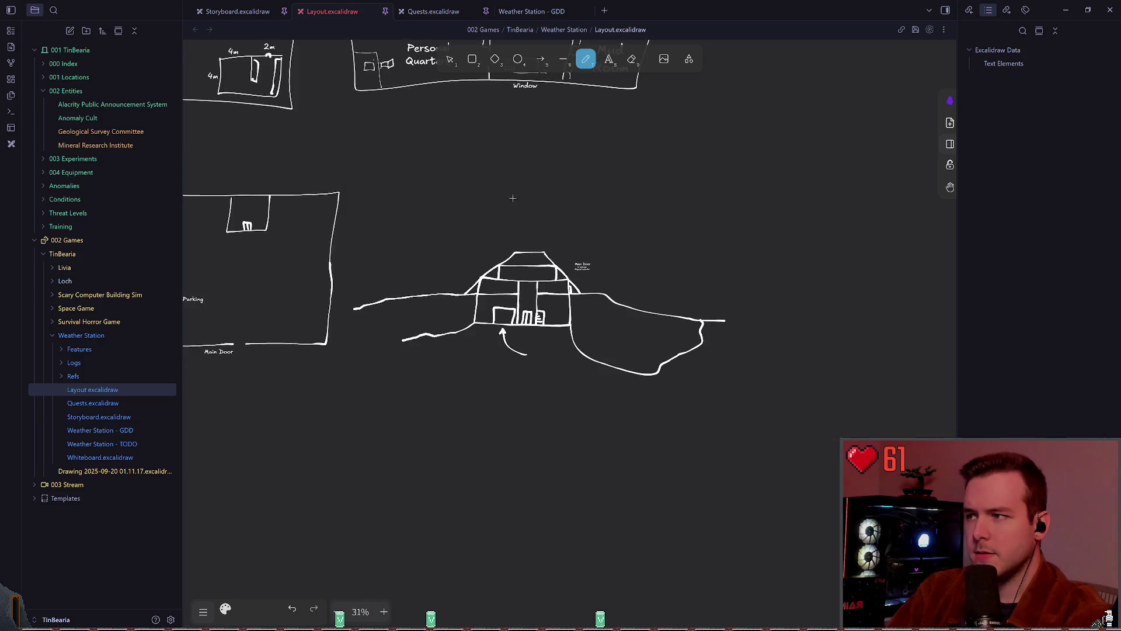
mouse_move(513, 195)
left_mouse_down()
mouse_move(751, 243)
mouse_move(550, 432)
left_mouse_up()
scroll(525, 363, "up", 4)
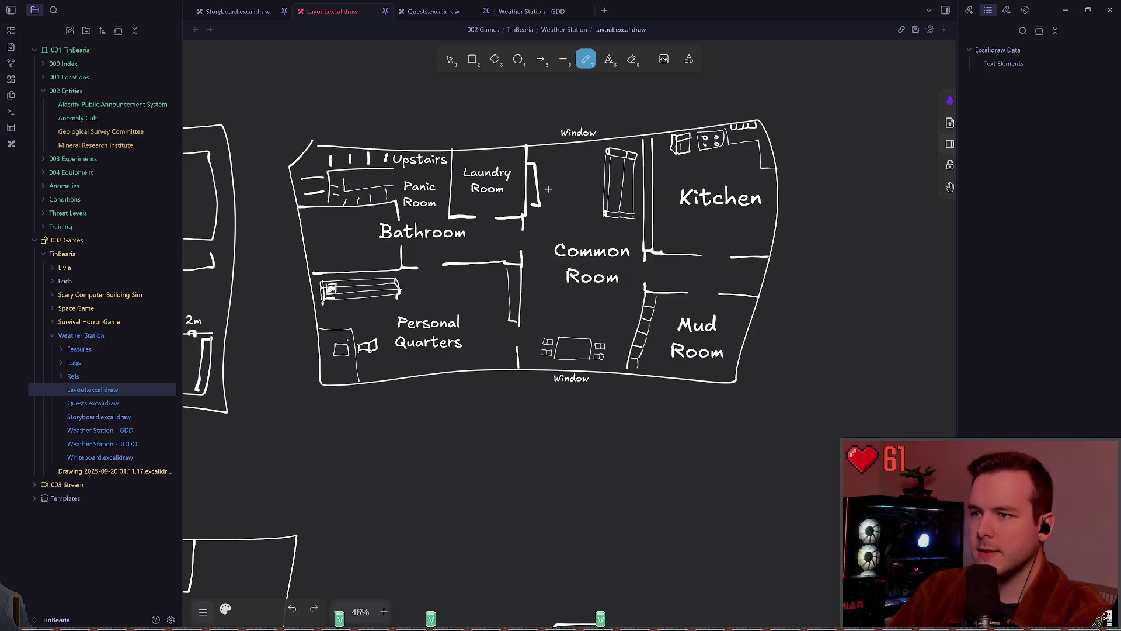
scroll(525, 362, "down", 5)
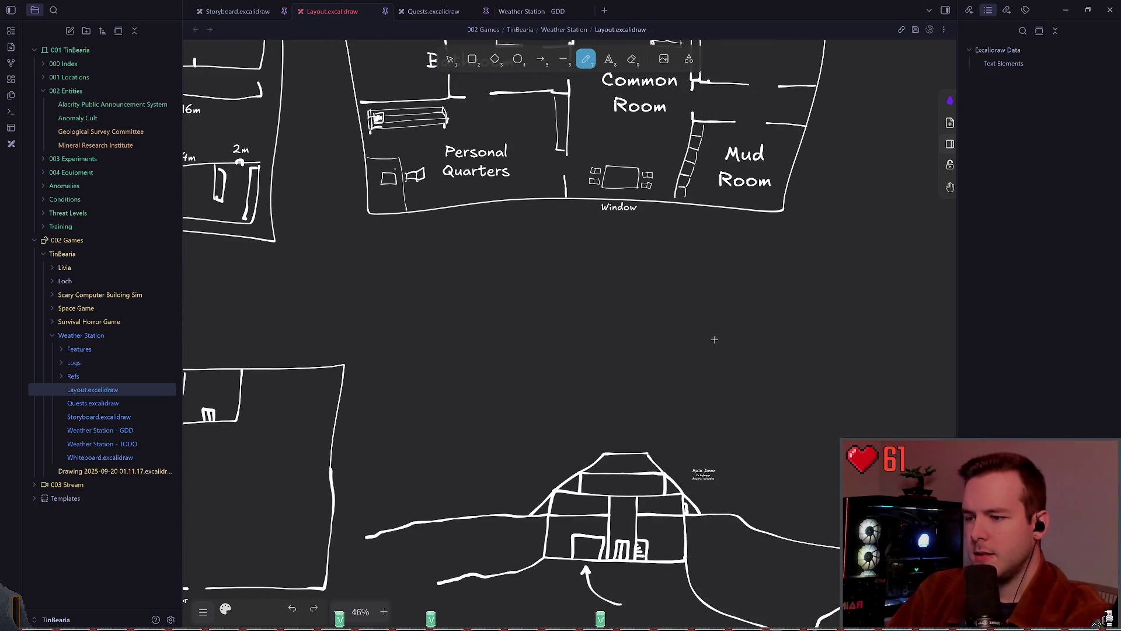
scroll(577, 387, "up", 10, "ctrl")
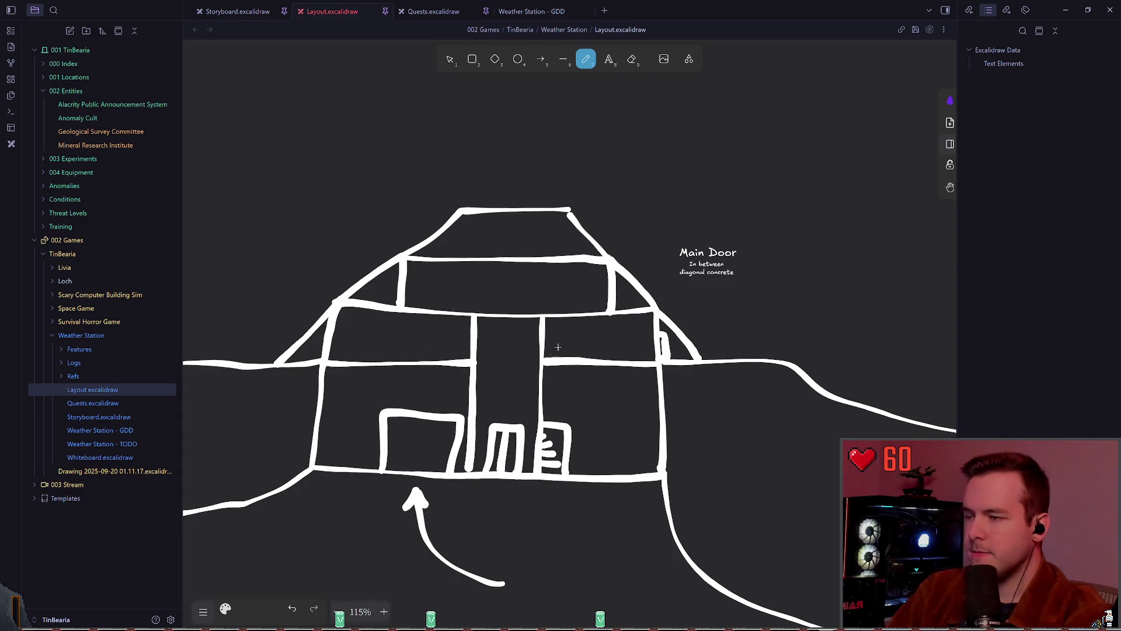
mouse_move(566, 273)
left_mouse_down()
mouse_move(473, 303)
mouse_move(556, 274)
left_mouse_up()
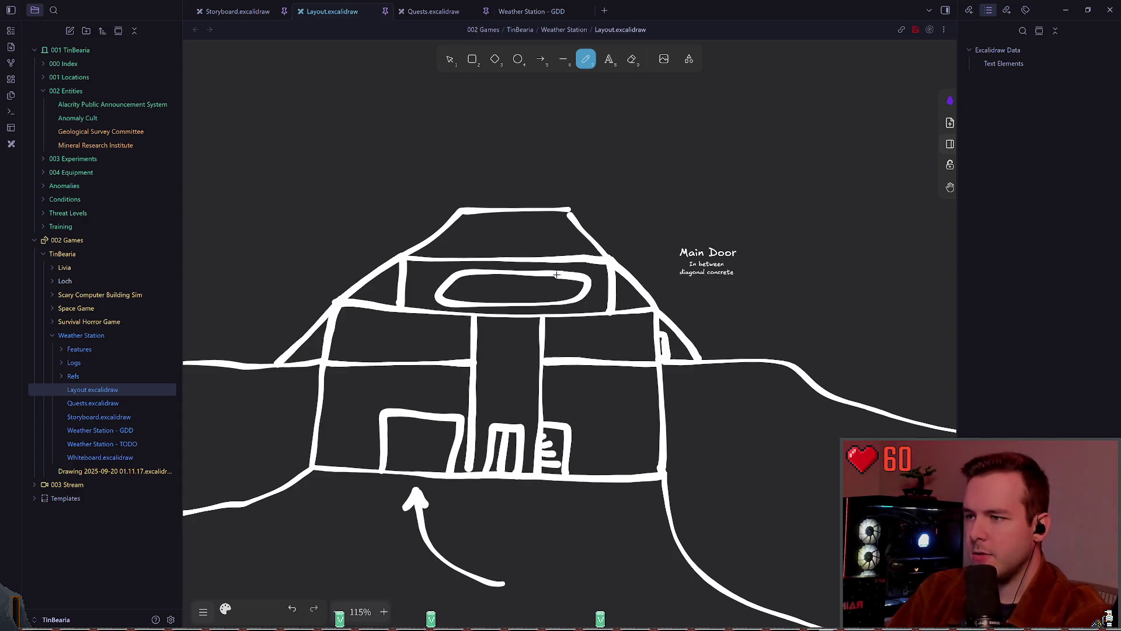
key("ctrl+z")
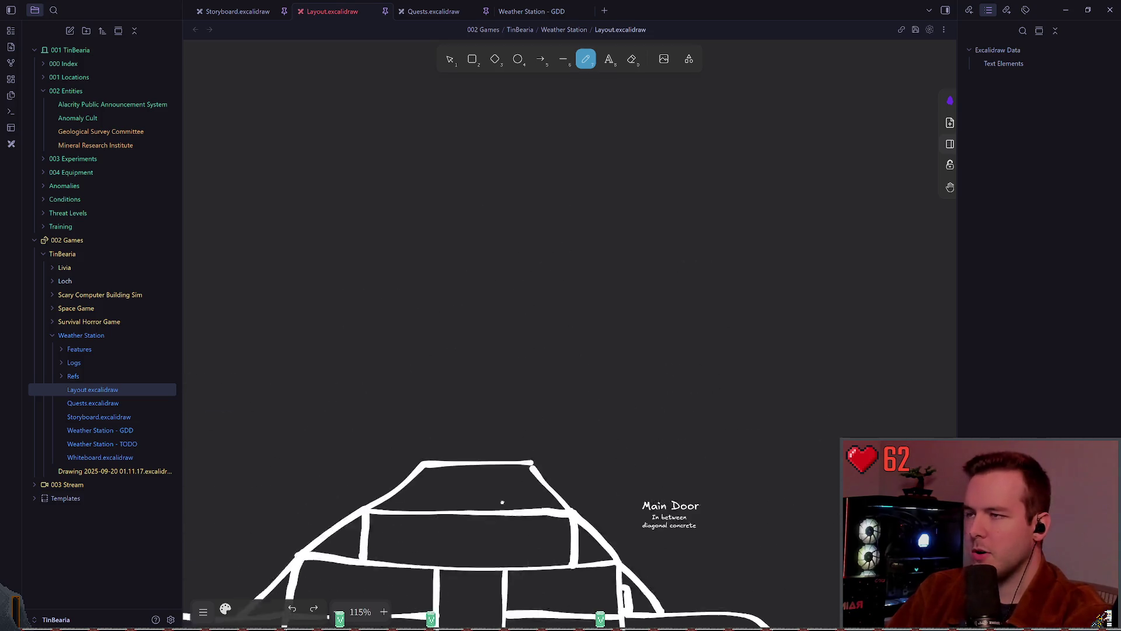
Reposition the view on the cross-section and start a text label inside the roof
scroll(496, 502, "up", 10)
scroll(464, 303, "down", 3, "ctrl")
scroll(465, 303, "up", 6)
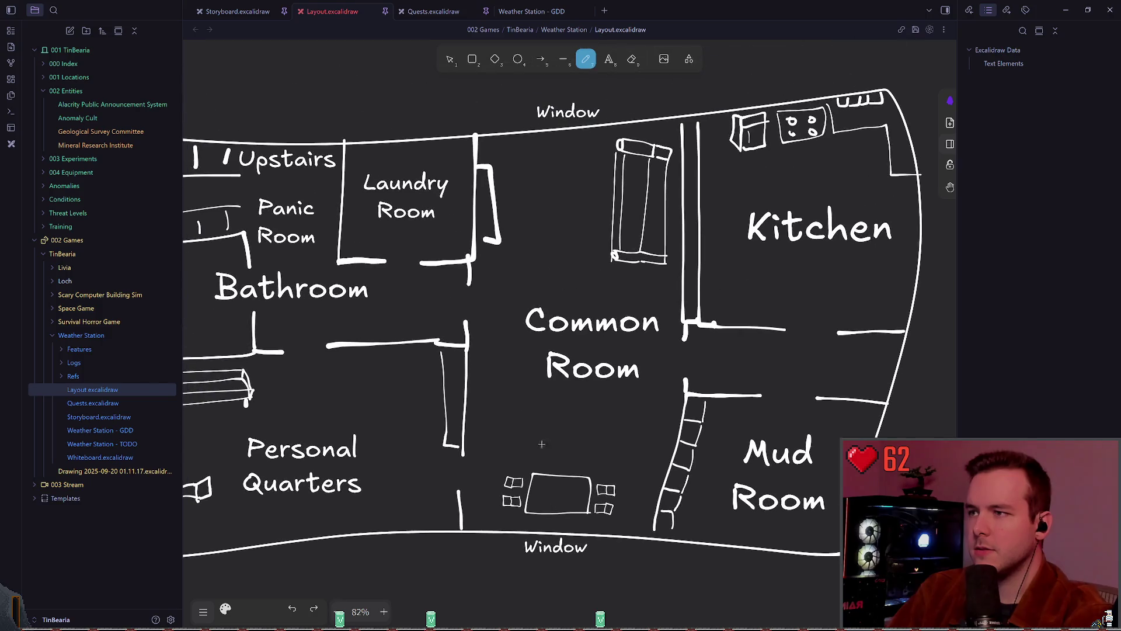
scroll(592, 364, "left", 1)
scroll(473, 396, "left", 5)
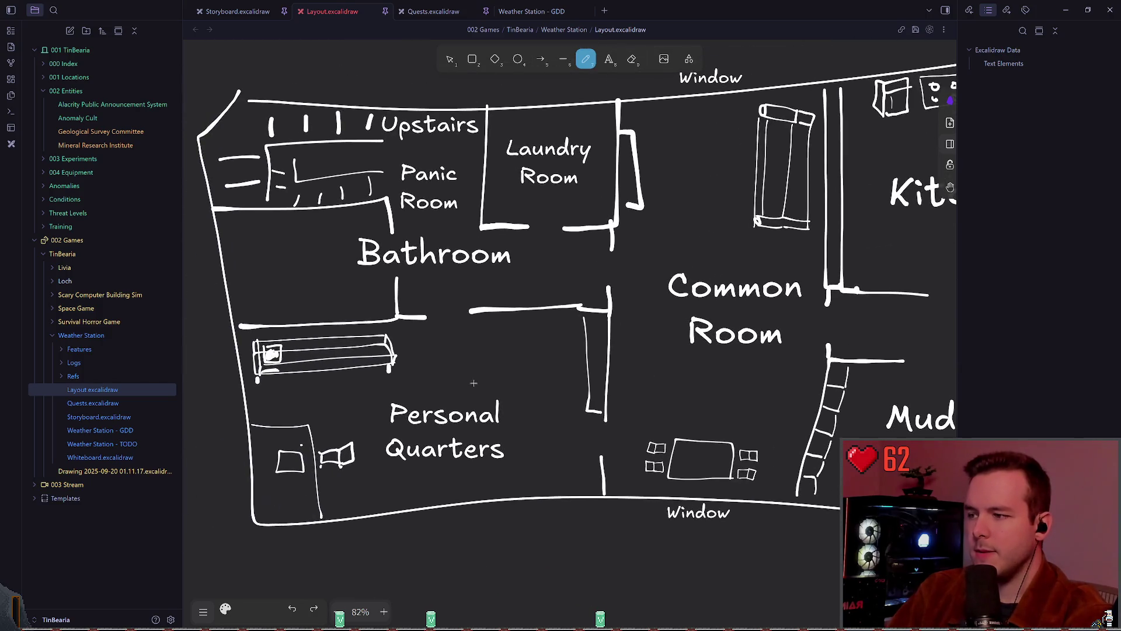
scroll(457, 396, "right", 6)
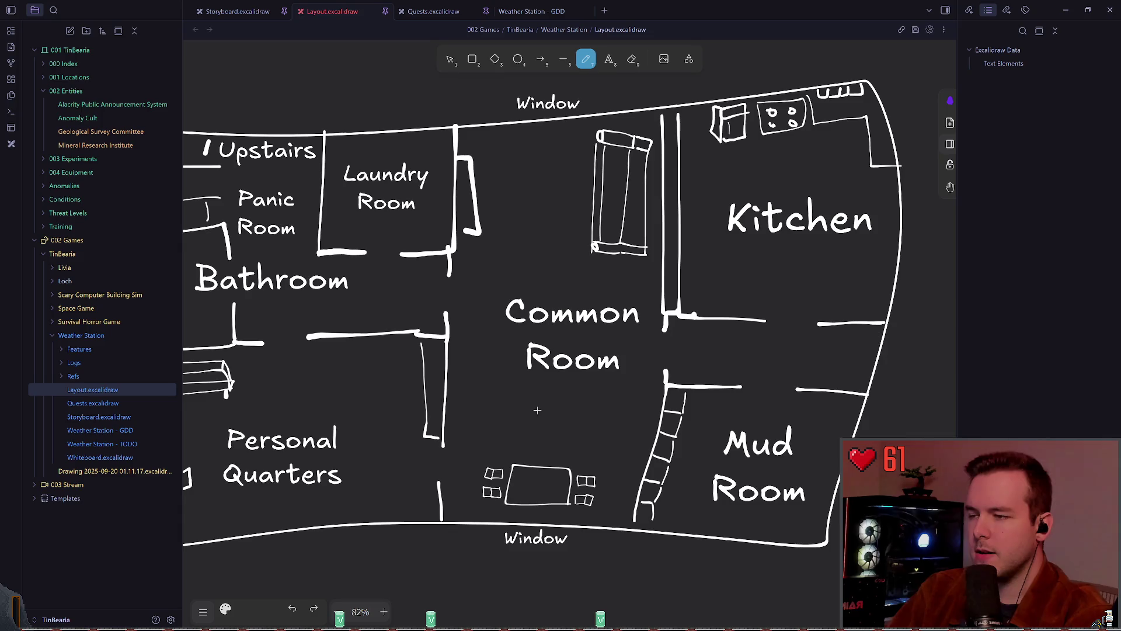
scroll(534, 408, "down", 3, "ctrl")
scroll(536, 408, "down", 1)
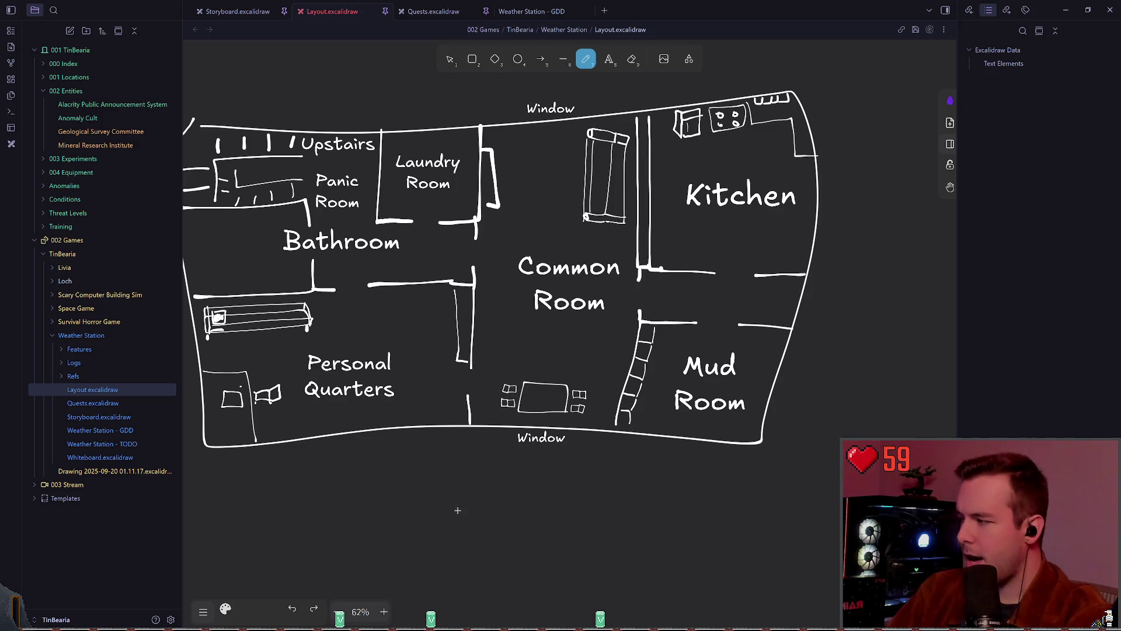
scroll(582, 496, "down", 1)
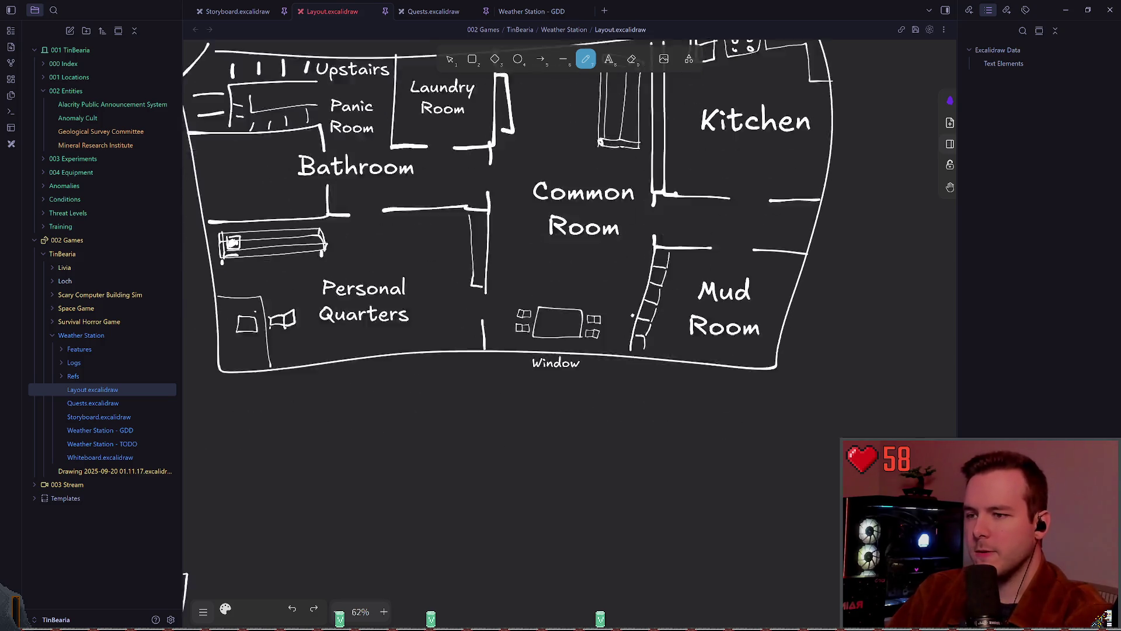
scroll(632, 315, "down", 5)
scroll(461, 420, "up", 4, "ctrl")
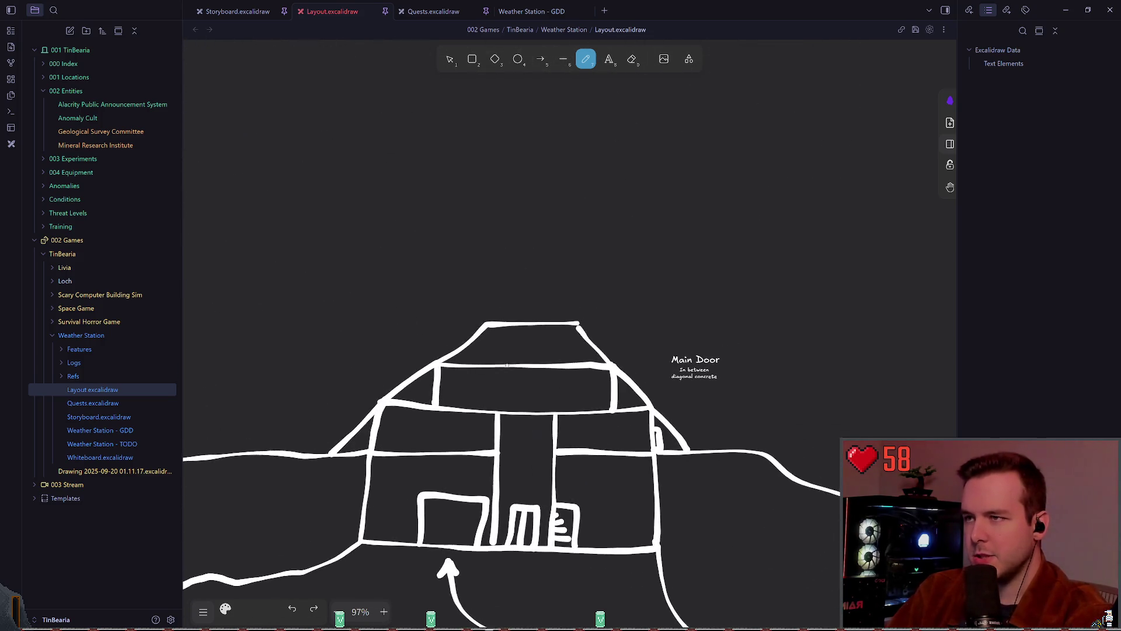
scroll(507, 365, "up", 4, "ctrl")
key("t")
left_click(499, 340)
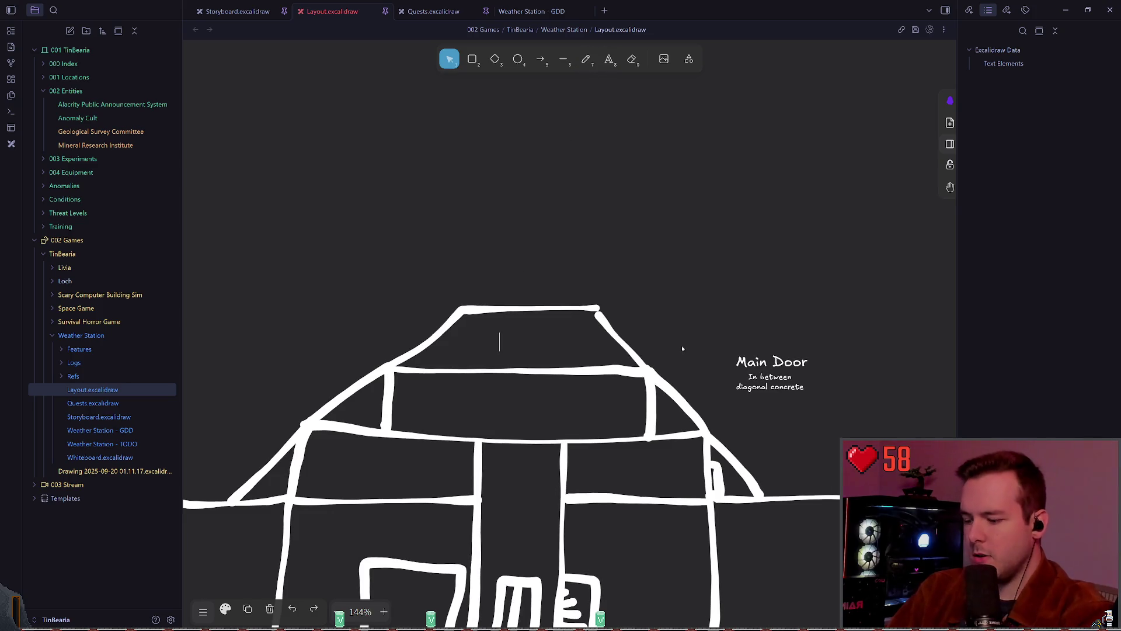
Label the roof 'Research Floor' and centre the label
type("Research")
key("BackSpace")
key("BackSpace")
key("BackSpace")
type("ach")
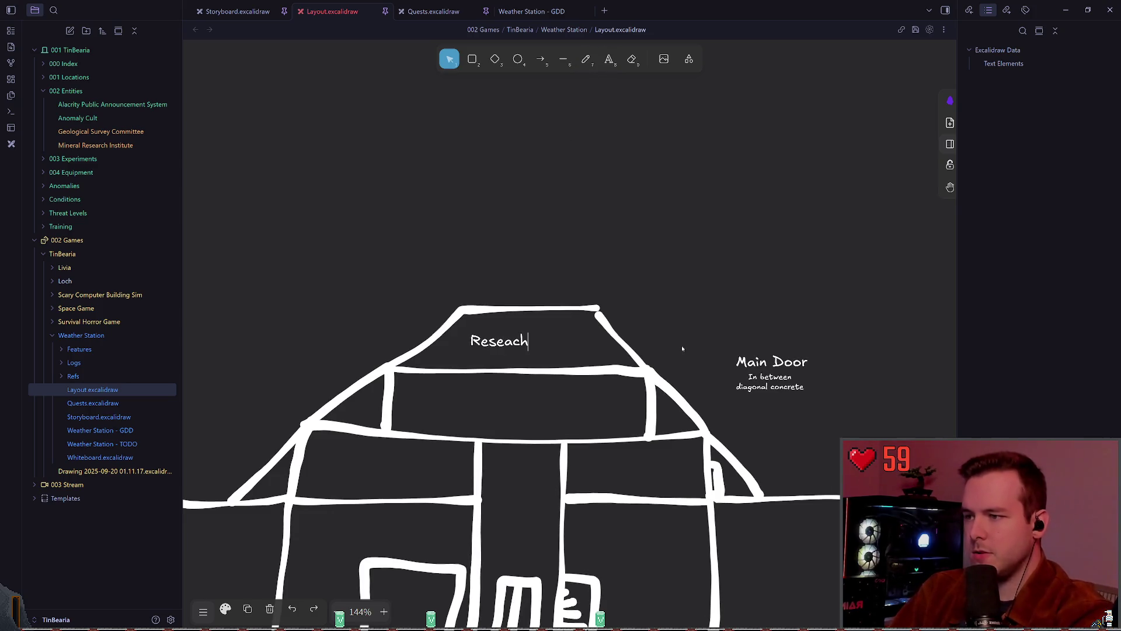
type(" Flo")
key("BackSpace")
key("BackSpace")
key("BackSpace")
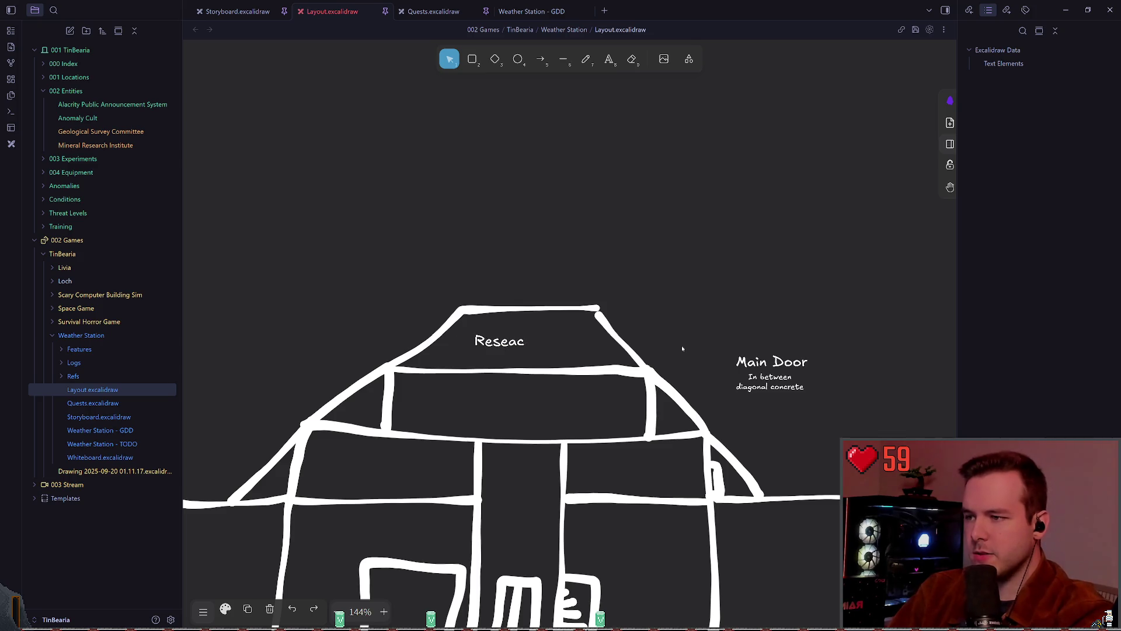
type("h Floor")
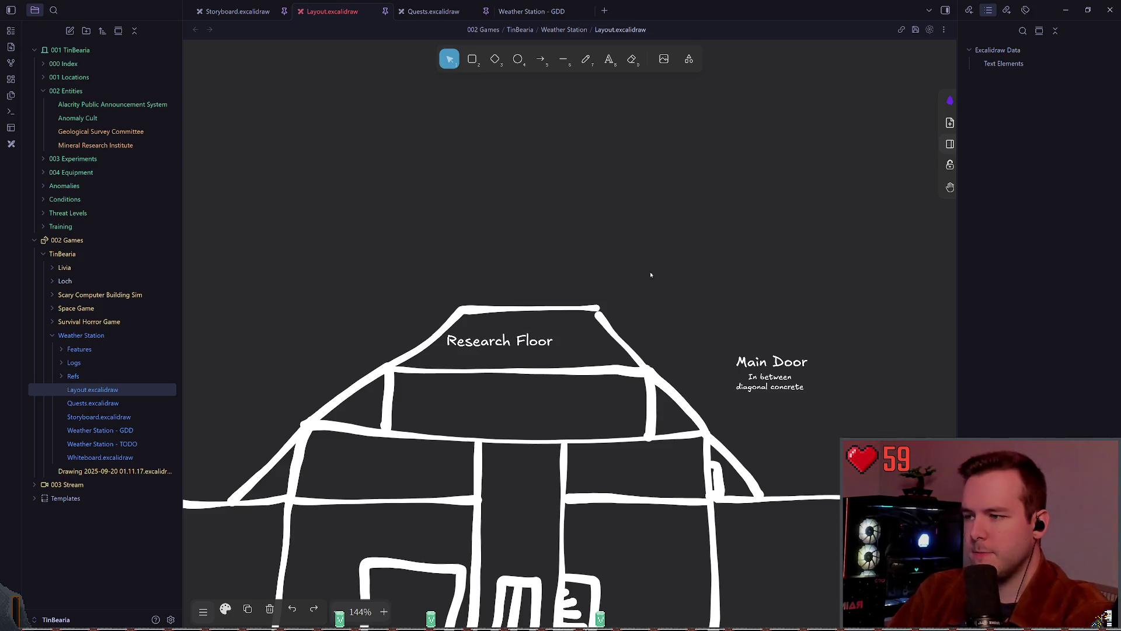
key("Escape")
left_click_drag(499, 341, 524, 340)
Paste a copy of the Research Floor label into the tier below
key("ctrl+v")
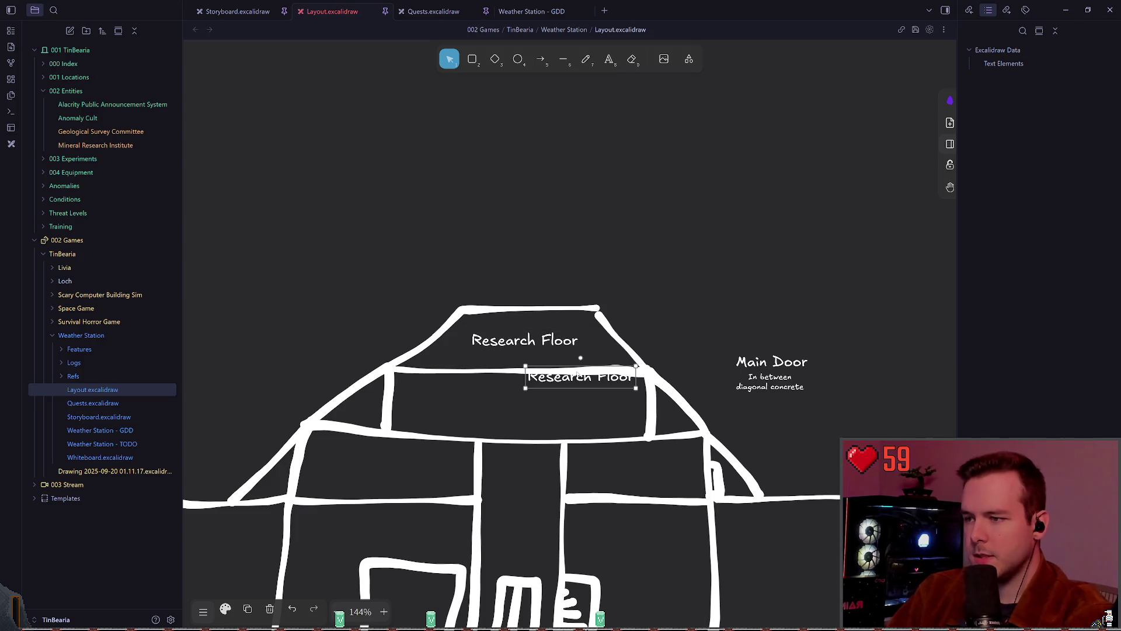
mouse_move(577, 374)
left_mouse_down()
mouse_move(565, 390)
mouse_move(518, 399)
left_mouse_up()
scroll(526, 351, "down", 3)
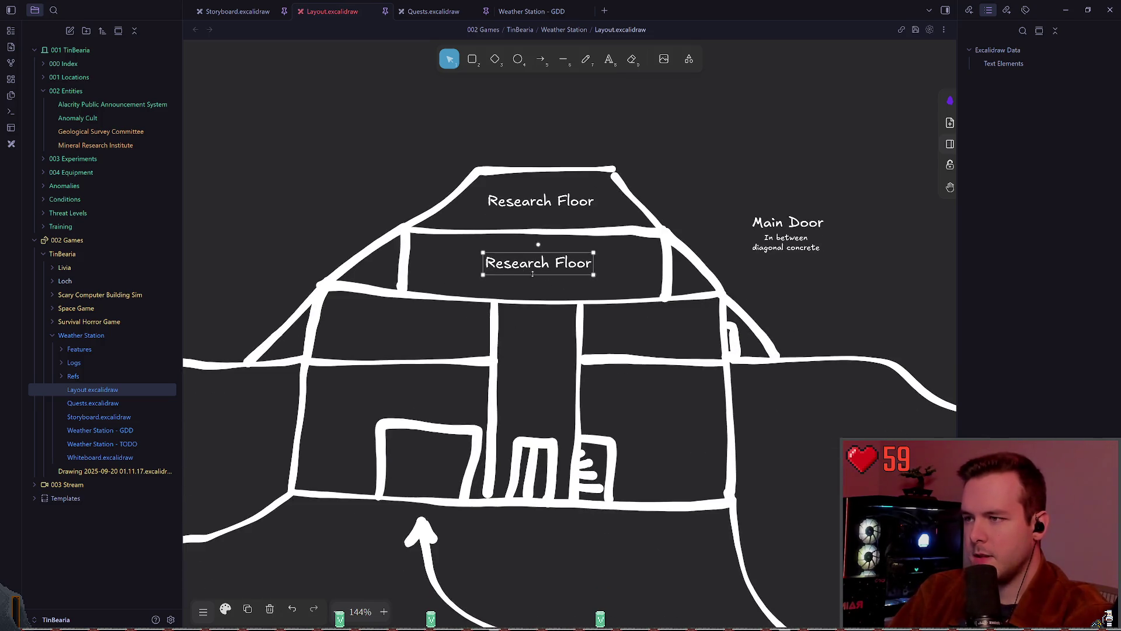
Change the copied label's text to 'Personnel Floor'
double_click(532, 274)
key("Home")
key("ctrl+shift+Right")
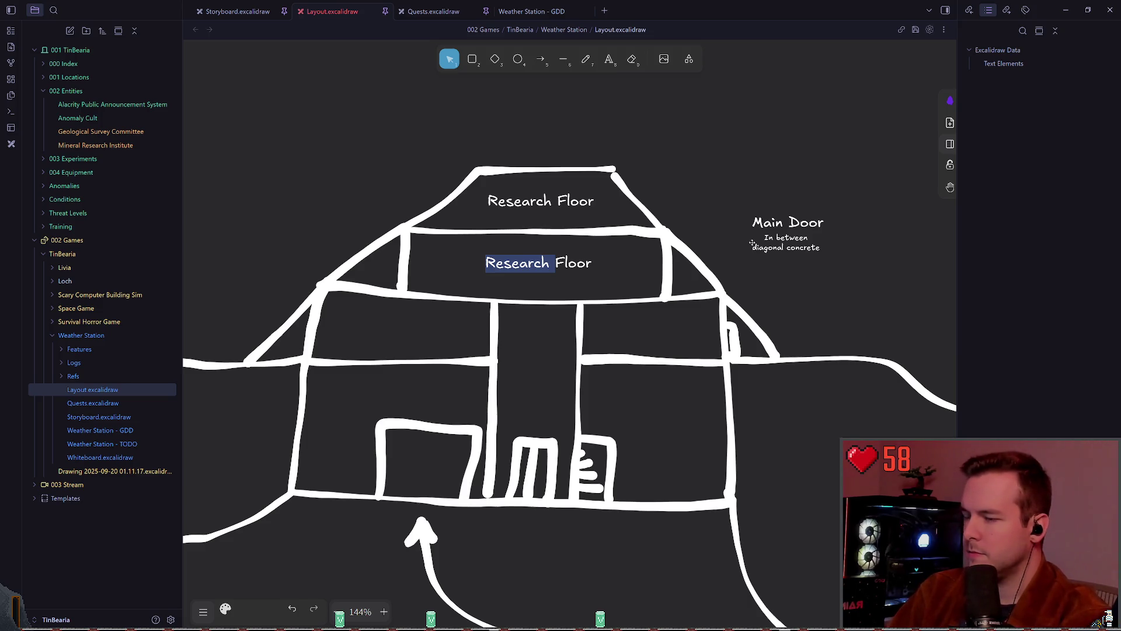
type("Pesronal")
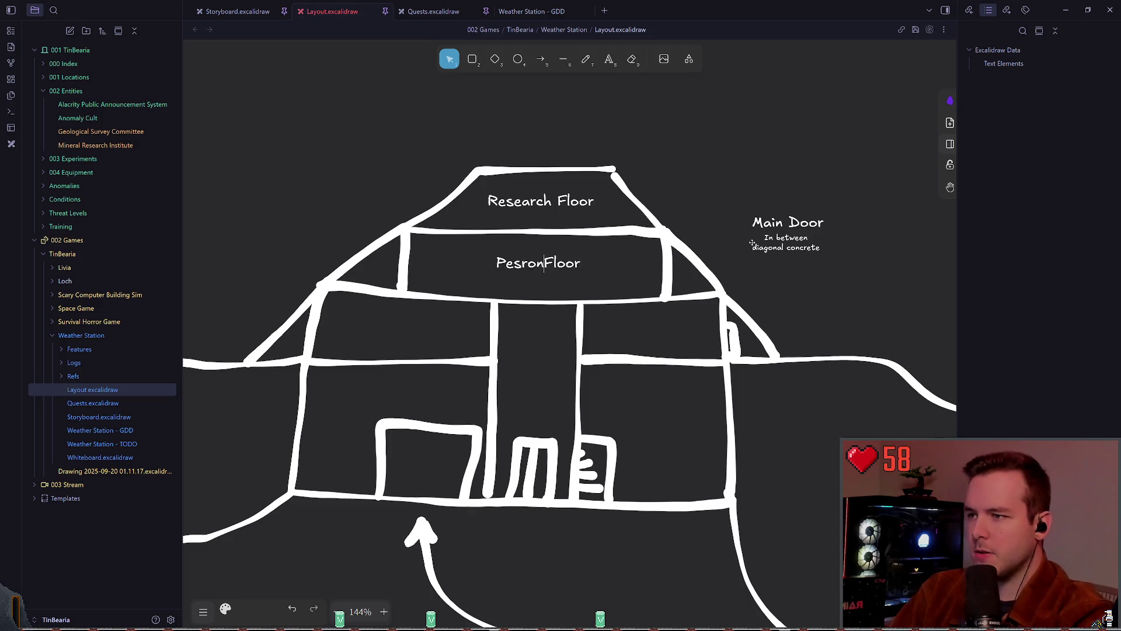
key("BackSpace")
key("BackSpace")
key("BackSpace")
type("rsonal")
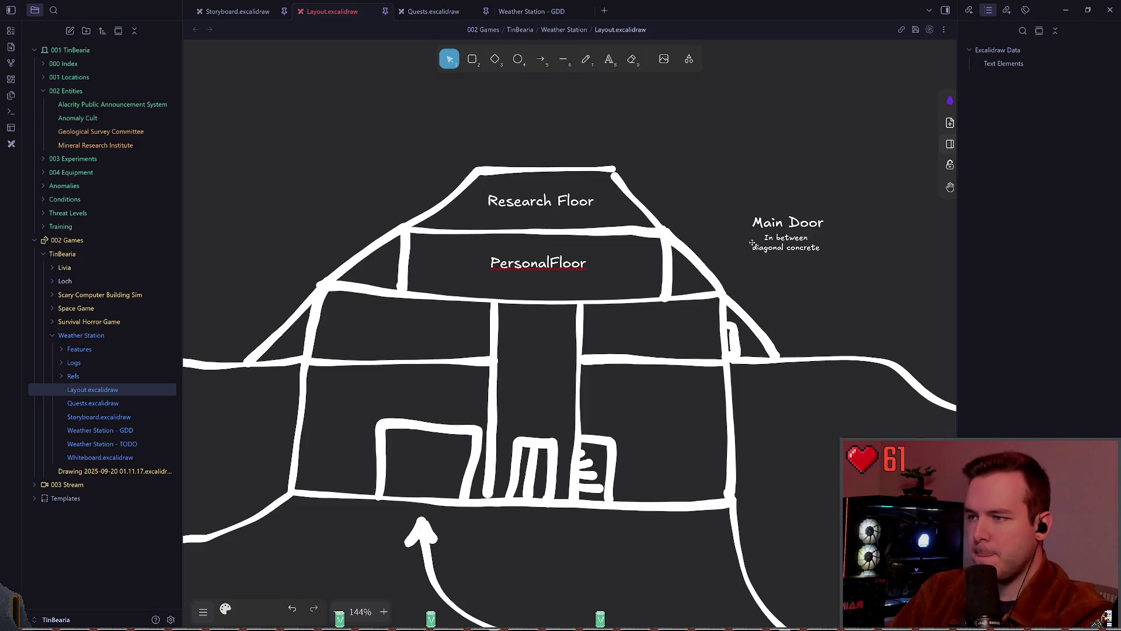
key("BackSpace")
key("BackSpace")
type("nel")
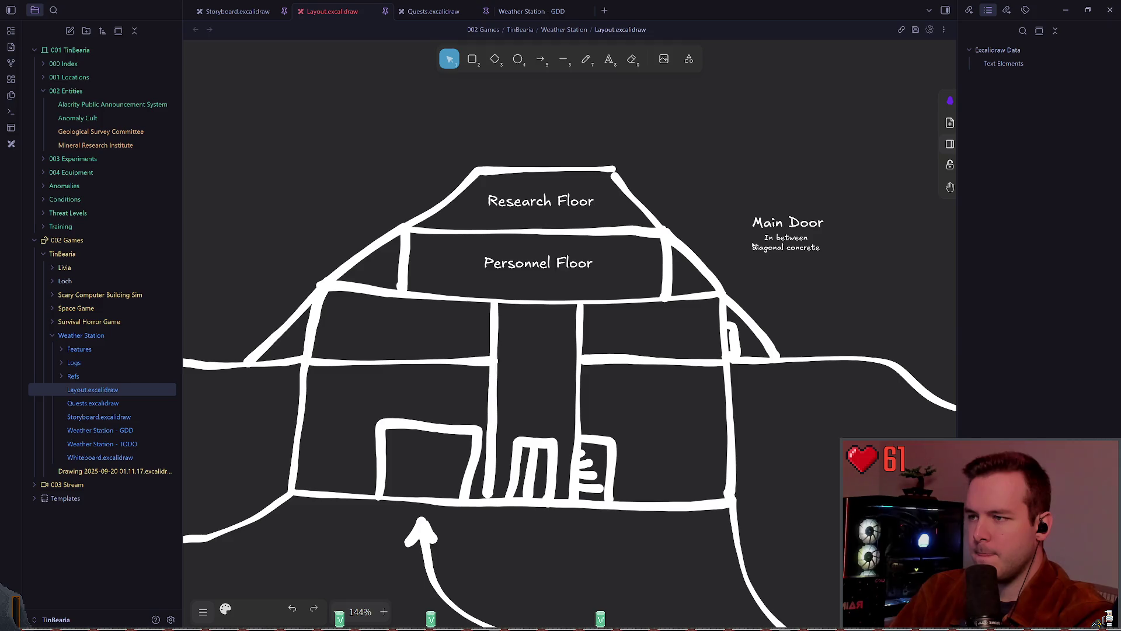
key("Right")
key("Right")
key("Right")
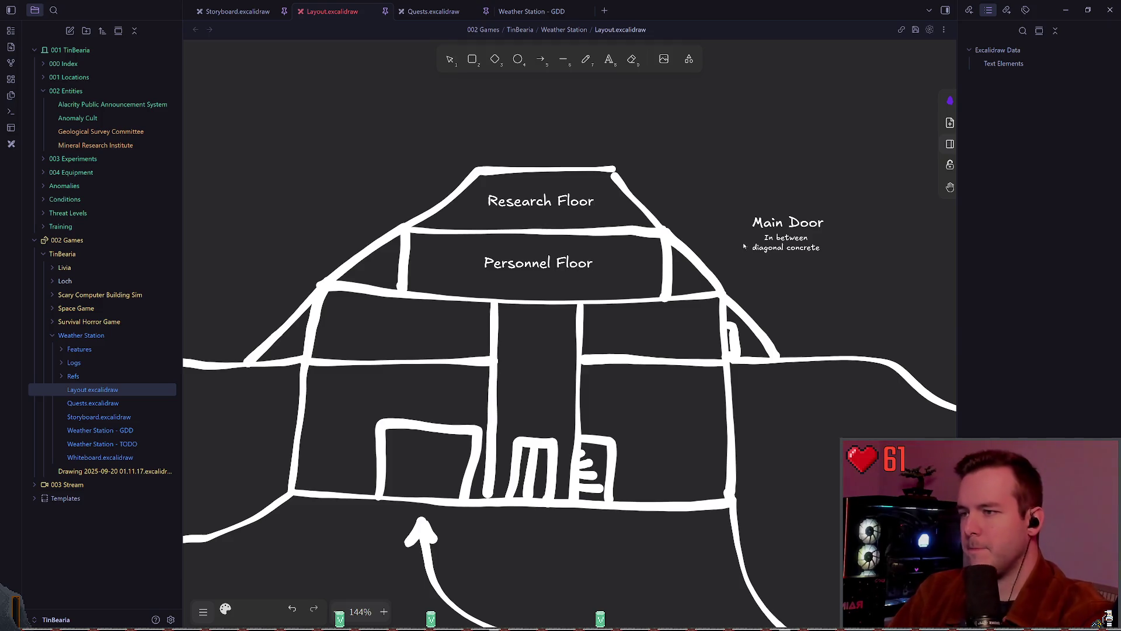
left_click(581, 258)
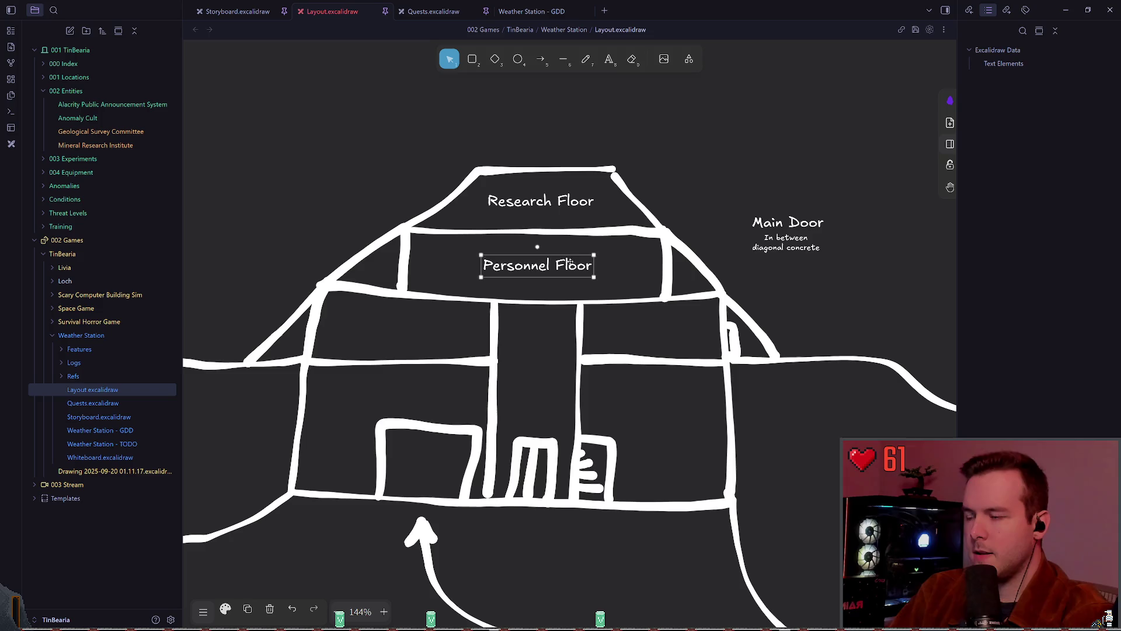
Save, put a 'Ground Floor' label copy in the left room, then delete its text
key("ctrl+s")
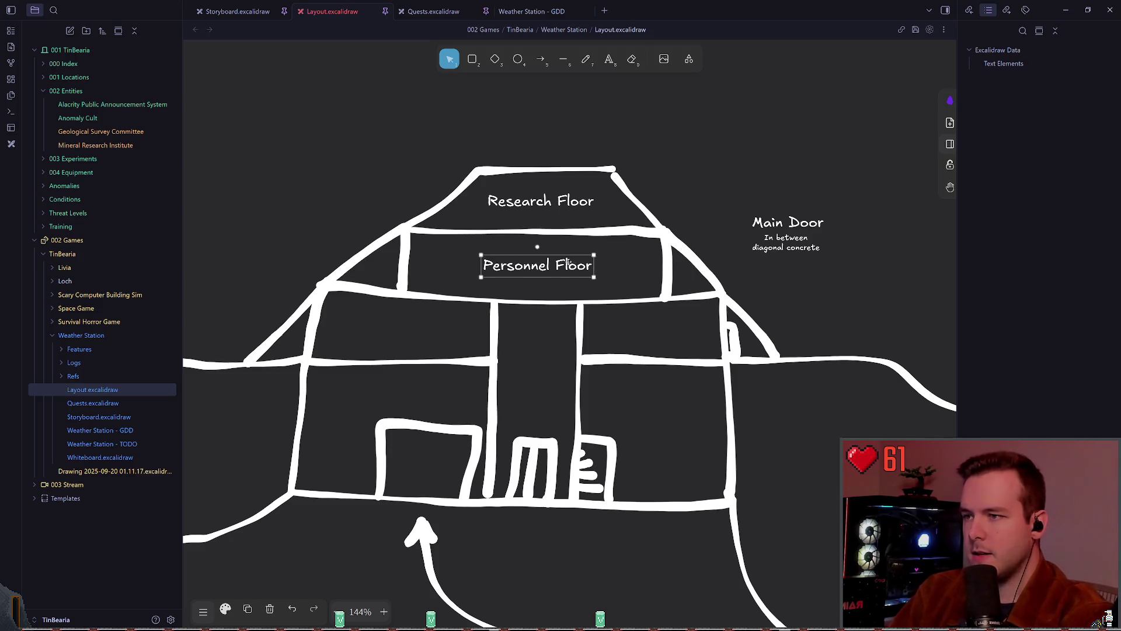
mouse_move(568, 262)
left_mouse_down()
mouse_move(545, 303)
mouse_move(368, 341)
mouse_move(383, 344)
left_mouse_up()
key("ctrl+z")
key("Return")
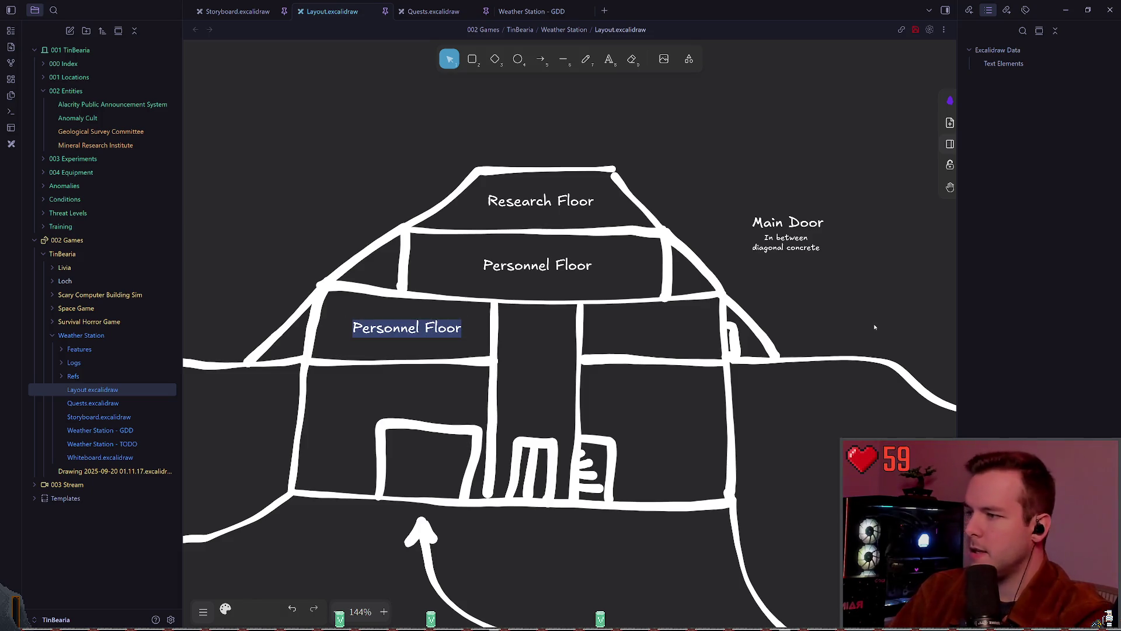
type("Ground Floor")
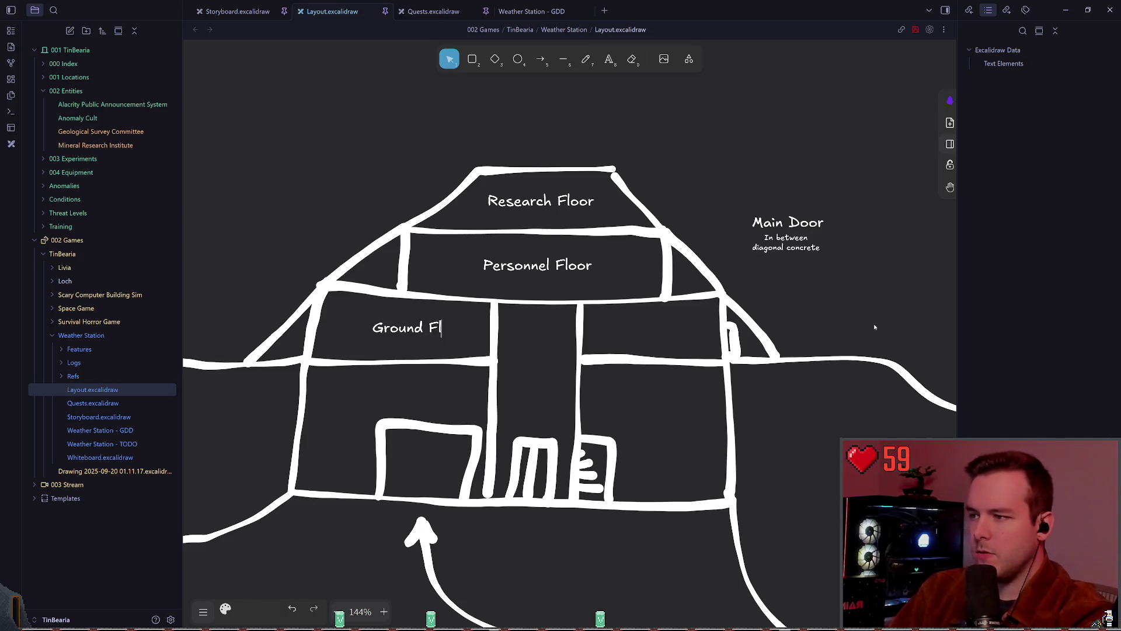
key("ctrl+a")
key("BackSpace")
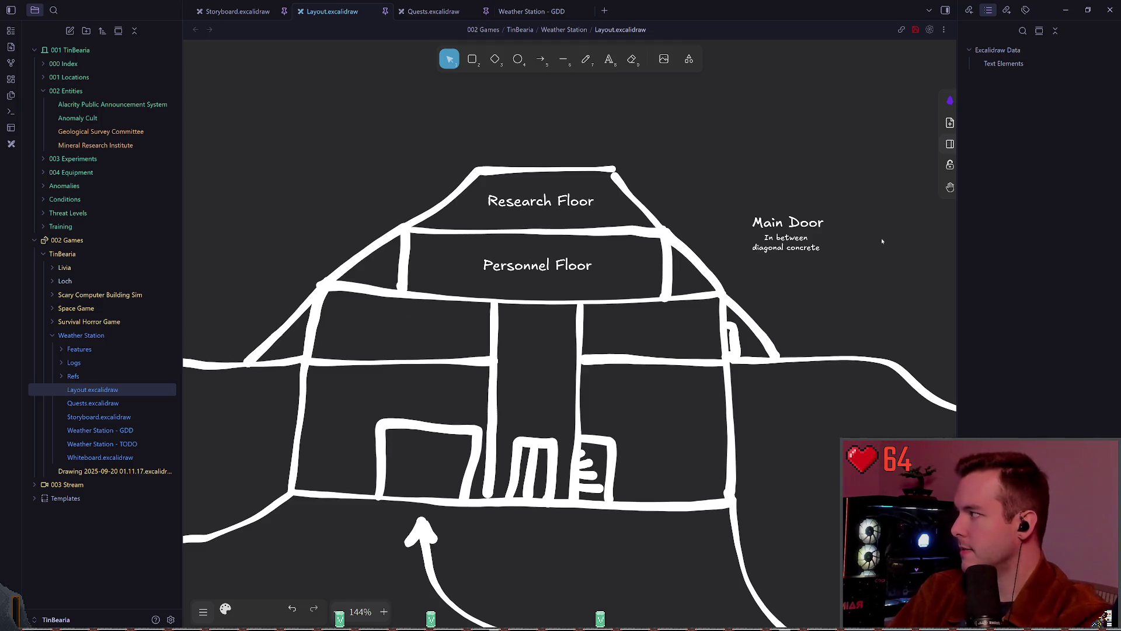
Label the left room 'Habitat Floor'
type("Habi")
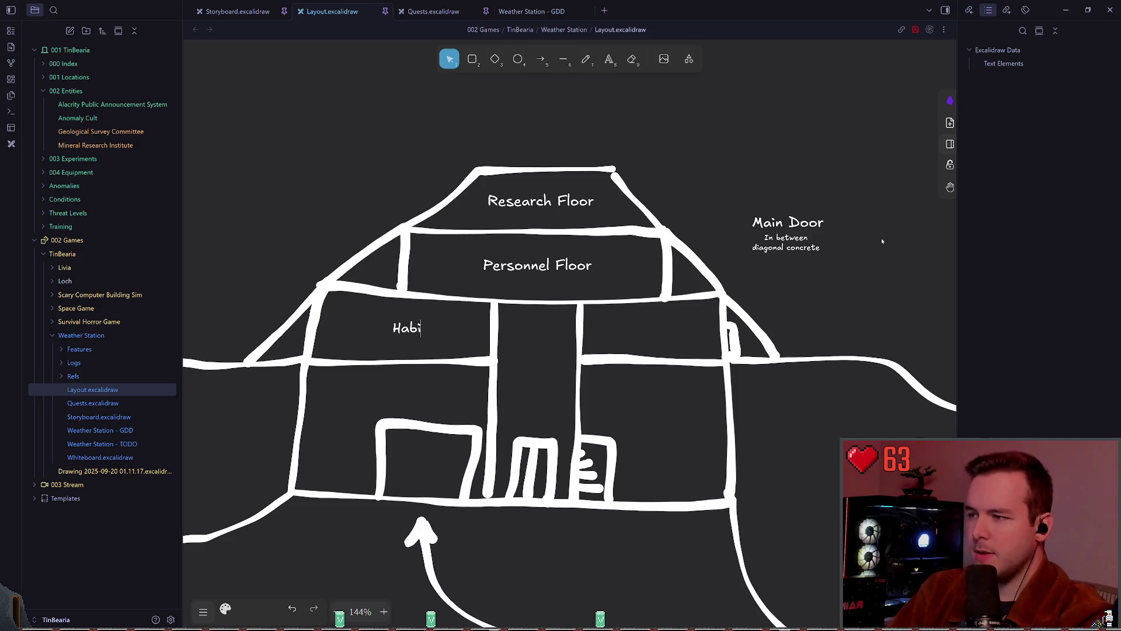
type("tat Level")
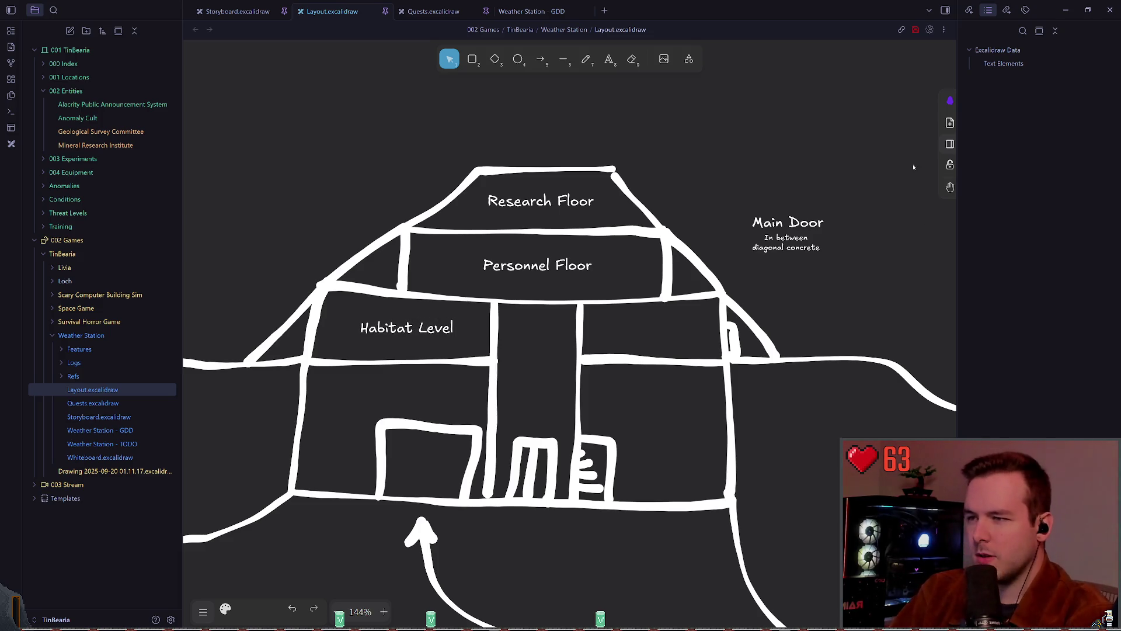
key("BackSpace")
key("BackSpace")
key("BackSpace")
key("BackSpace")
key("BackSpace")
type("FLoor")
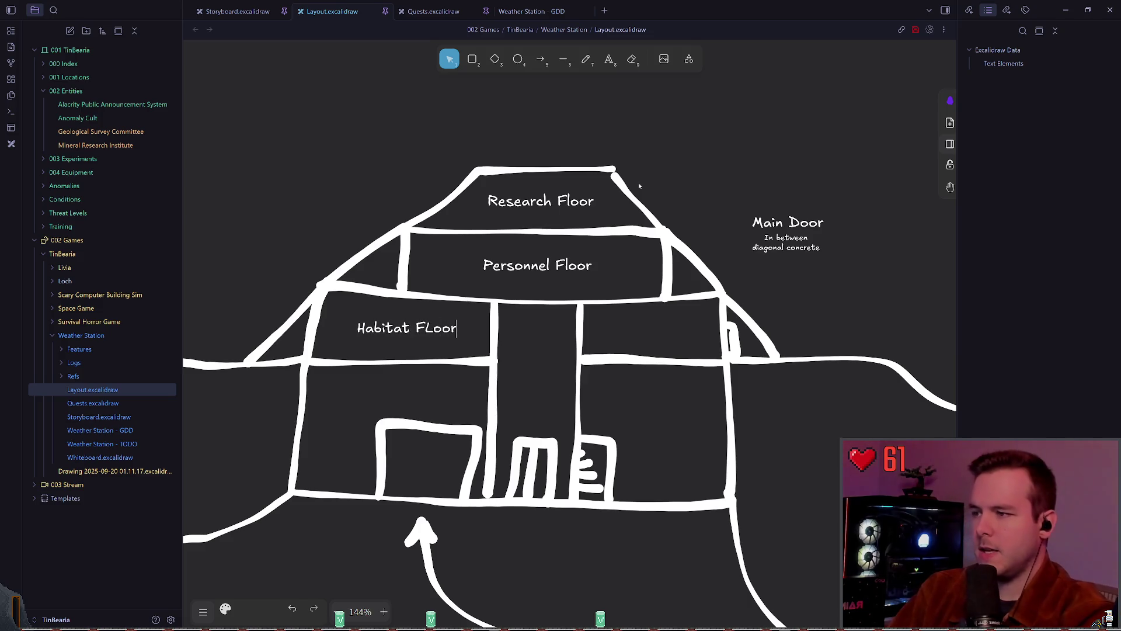
key("BackSpace")
key("BackSpace")
key("BackSpace")
type("loor")
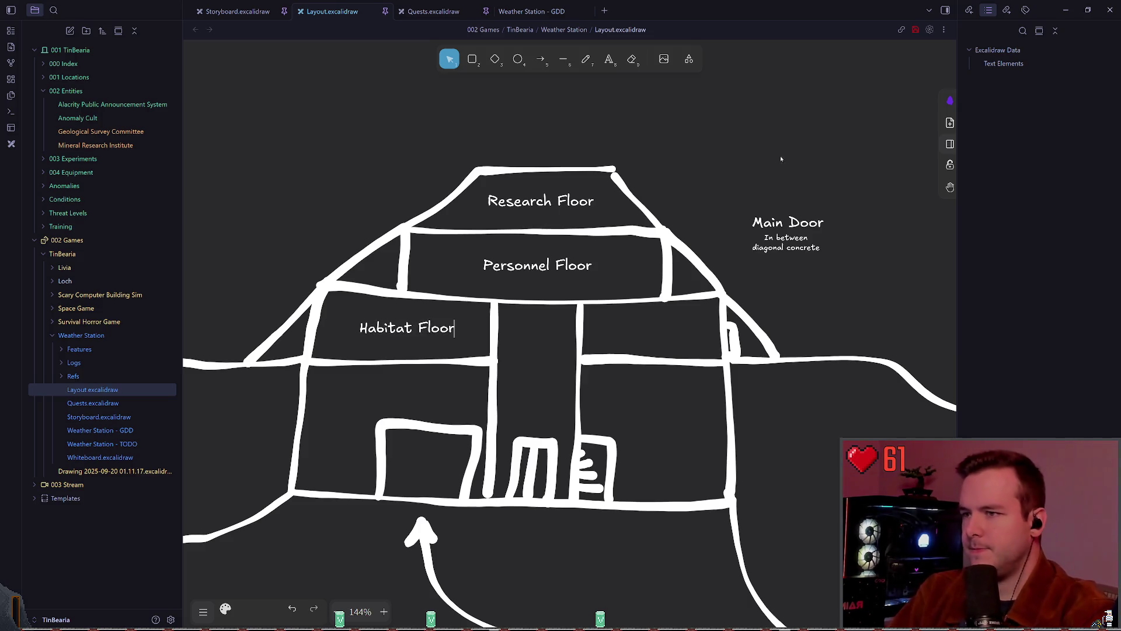
key("Escape")
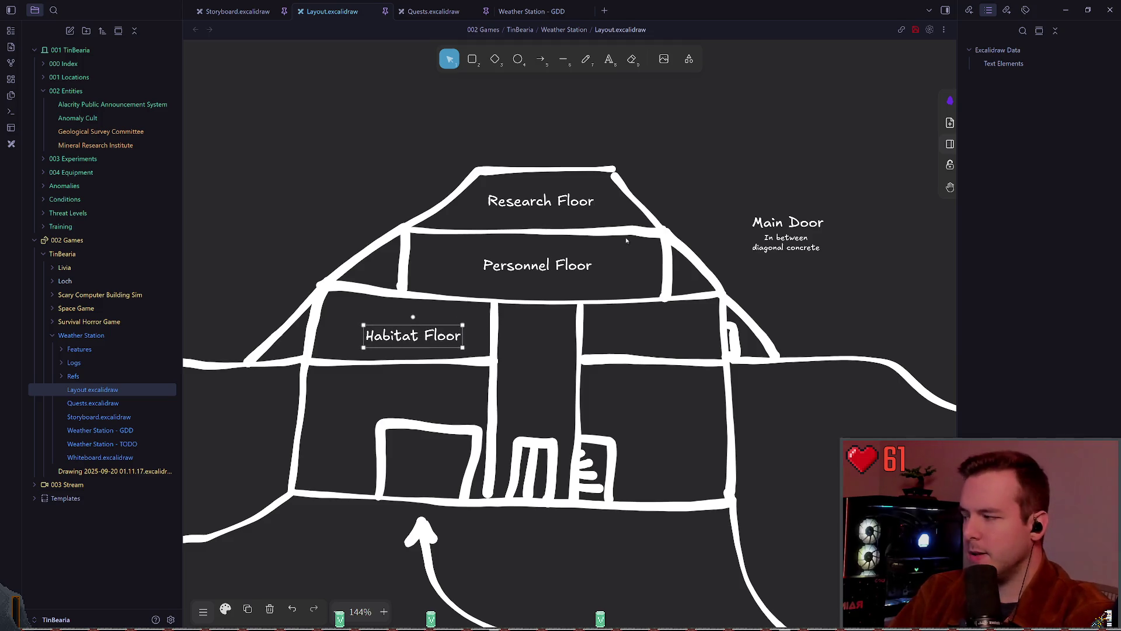
Move the Personnel Floor label slightly lower in its room
left_click(537, 266)
left_click_drag(537, 266, 537, 272)
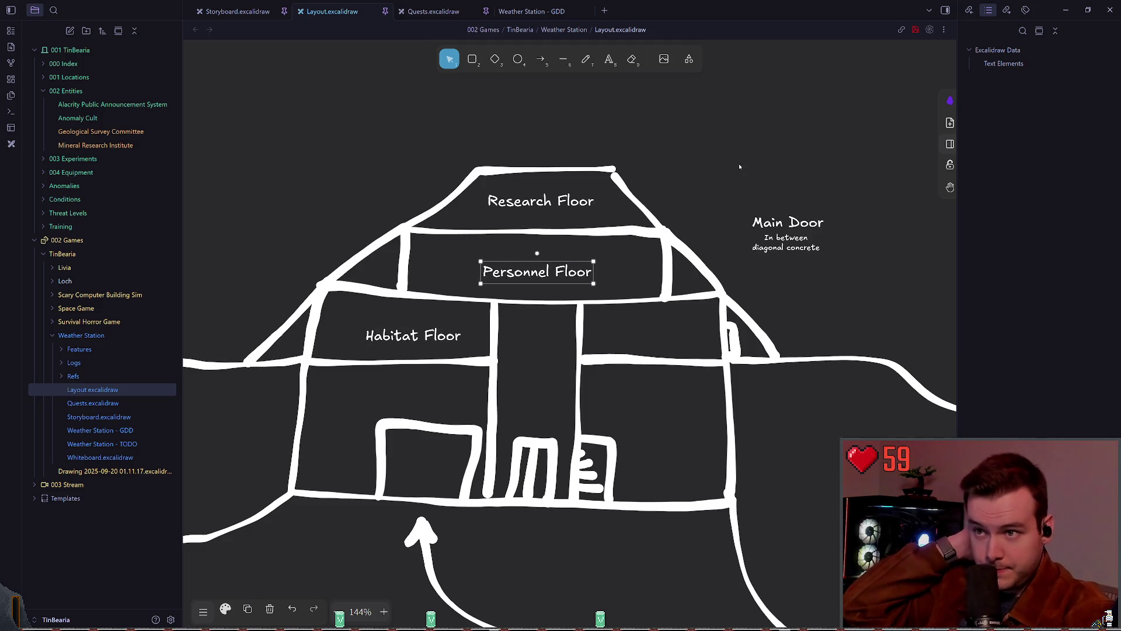
left_click(737, 168)
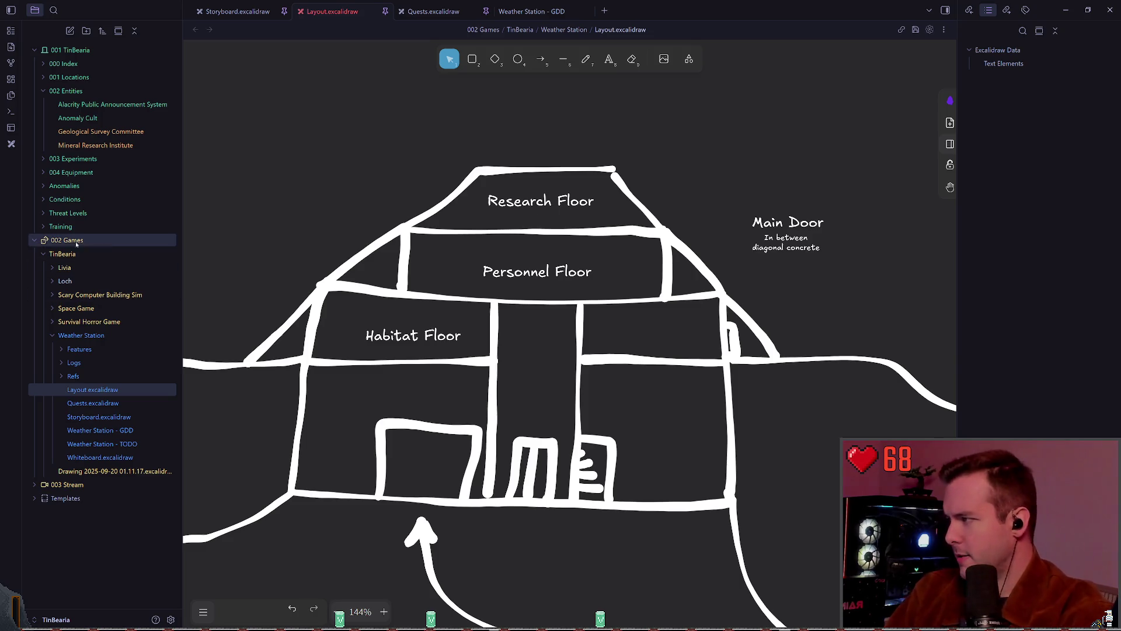
Nudge the Habitat Floor label slightly up and to the left
left_click_drag(427, 327, 420, 325)
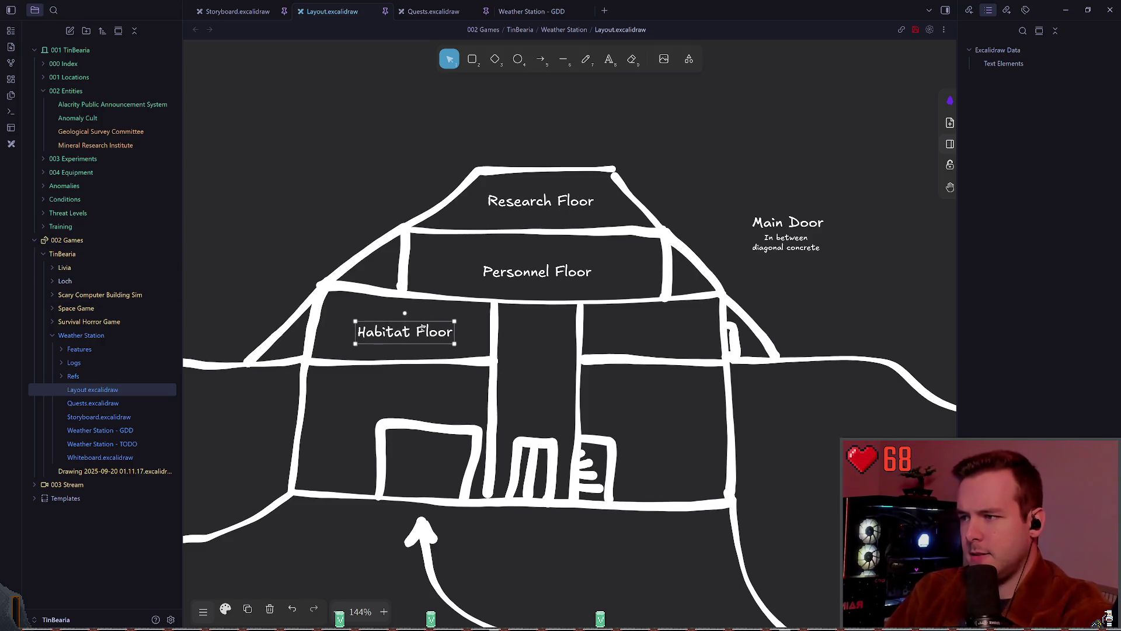
left_click(726, 183)
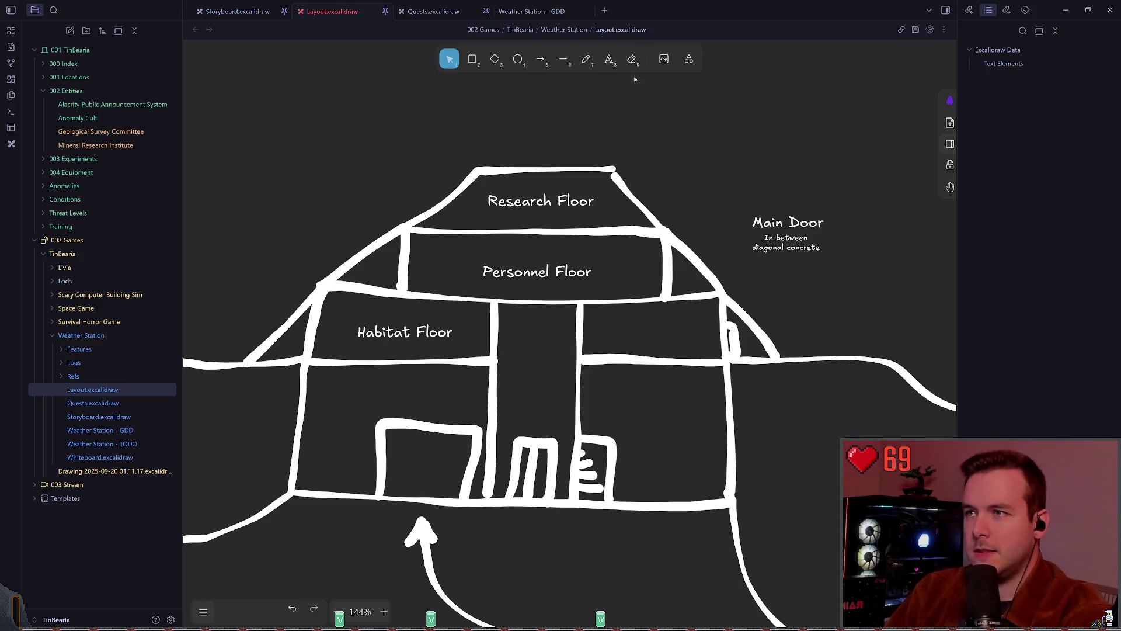
left_click(610, 61)
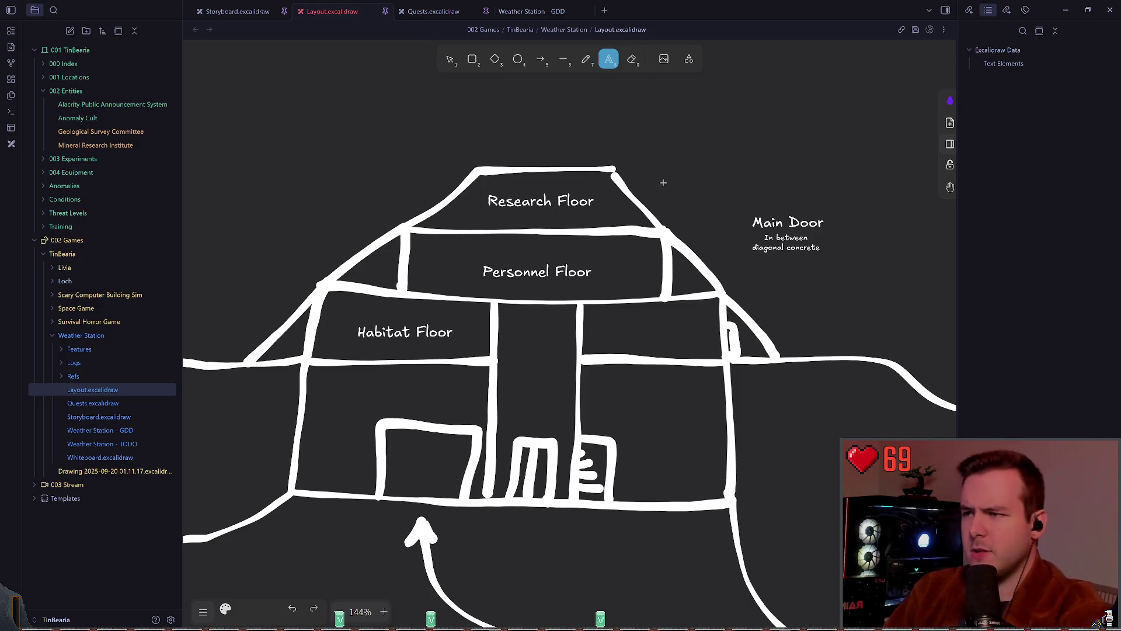
scroll(663, 178, "down", 1)
left_click(449, 59)
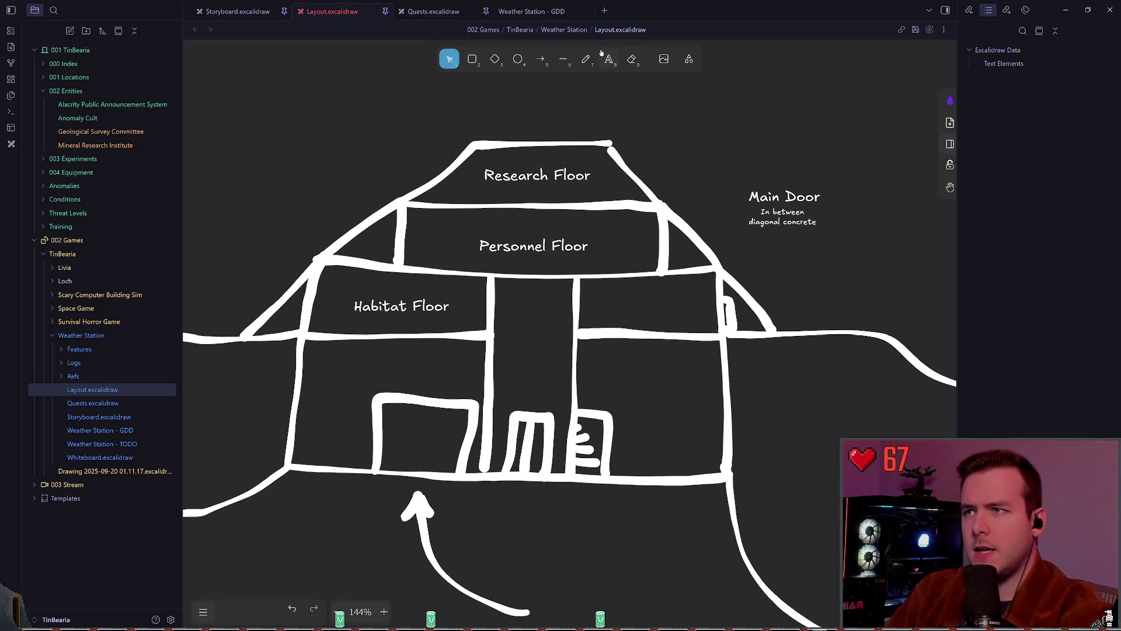
key("t")
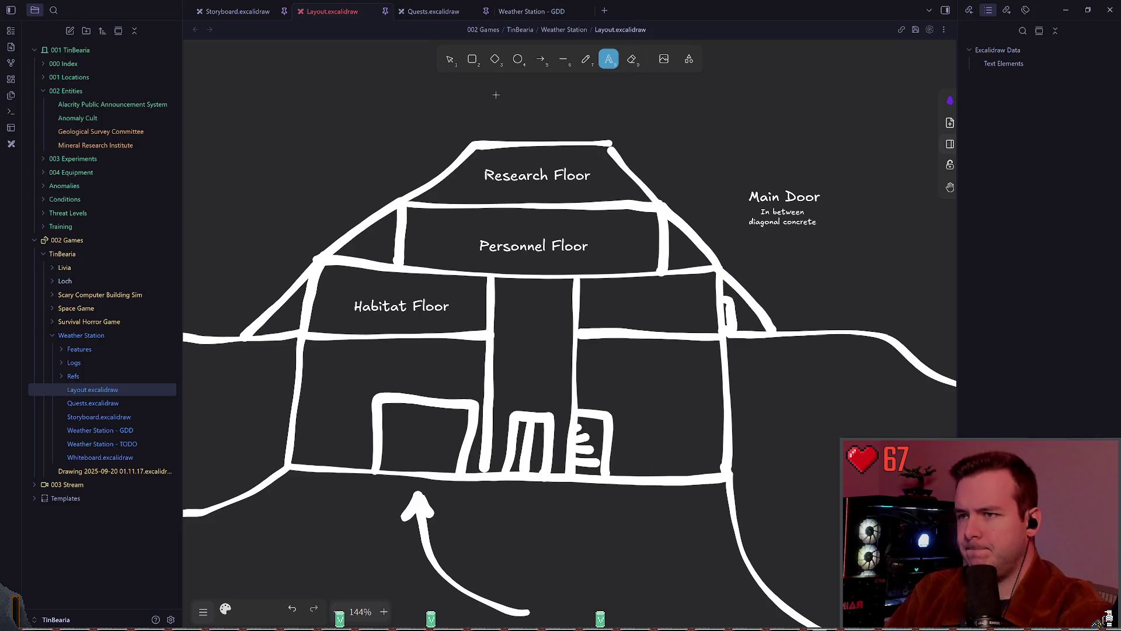
left_click(449, 59)
Move the Main Door note down and right, then duplicate it into the lower right room
left_click_drag(863, 153, 734, 247)
mouse_move(768, 178)
left_mouse_down()
mouse_move(788, 237)
mouse_move(771, 242)
left_mouse_up()
left_click(691, 179)
scroll(740, 221, "down", 2)
mouse_move(730, 205)
left_mouse_down()
mouse_move(758, 231)
mouse_move(555, 310)
left_mouse_up()
Retype the copied note's title, correcting repeated misspellings of 'Elevator'
double_click(555, 310)
type("Eleveato")
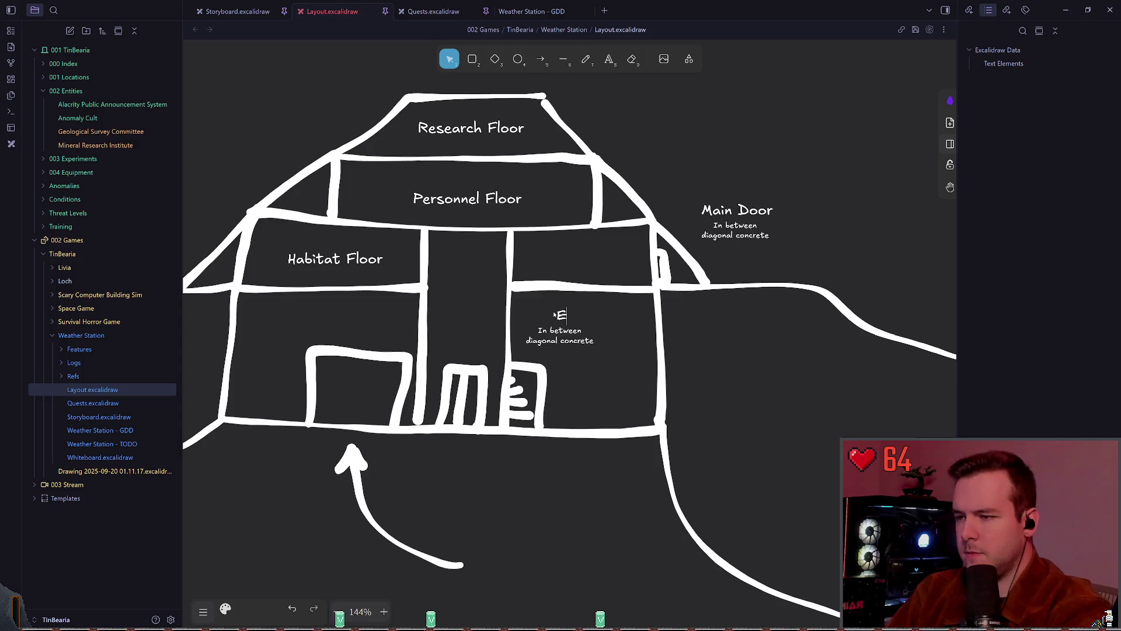
key("BackSpace")
key("BackSpace")
key("BackSpace")
type("tor")
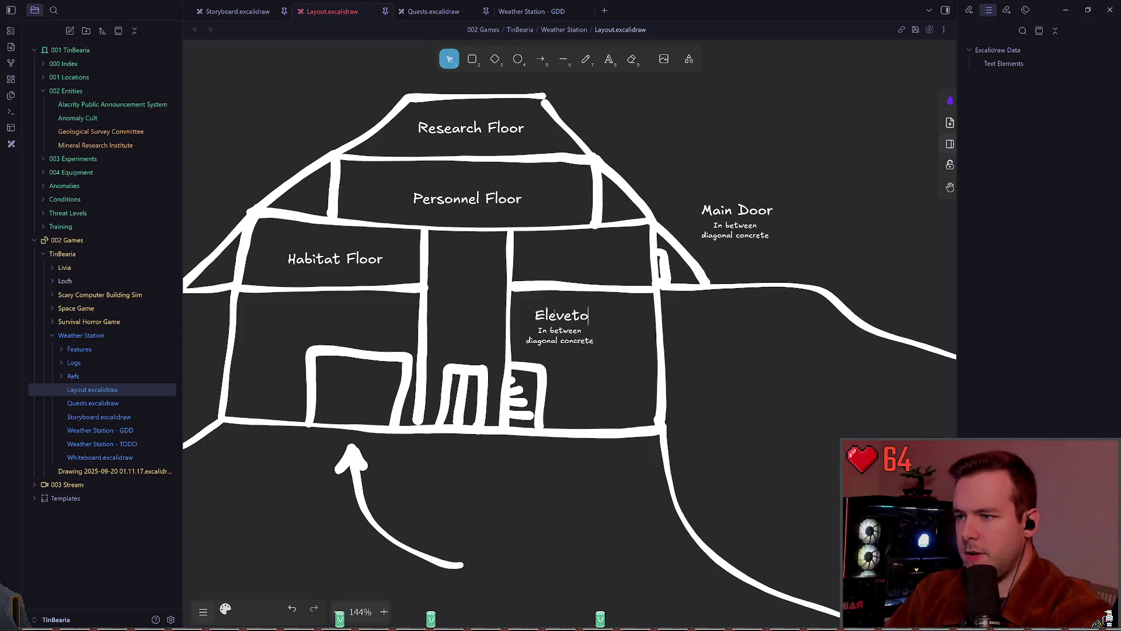
key("BackSpace")
key("BackSpace")
key("BackSpace")
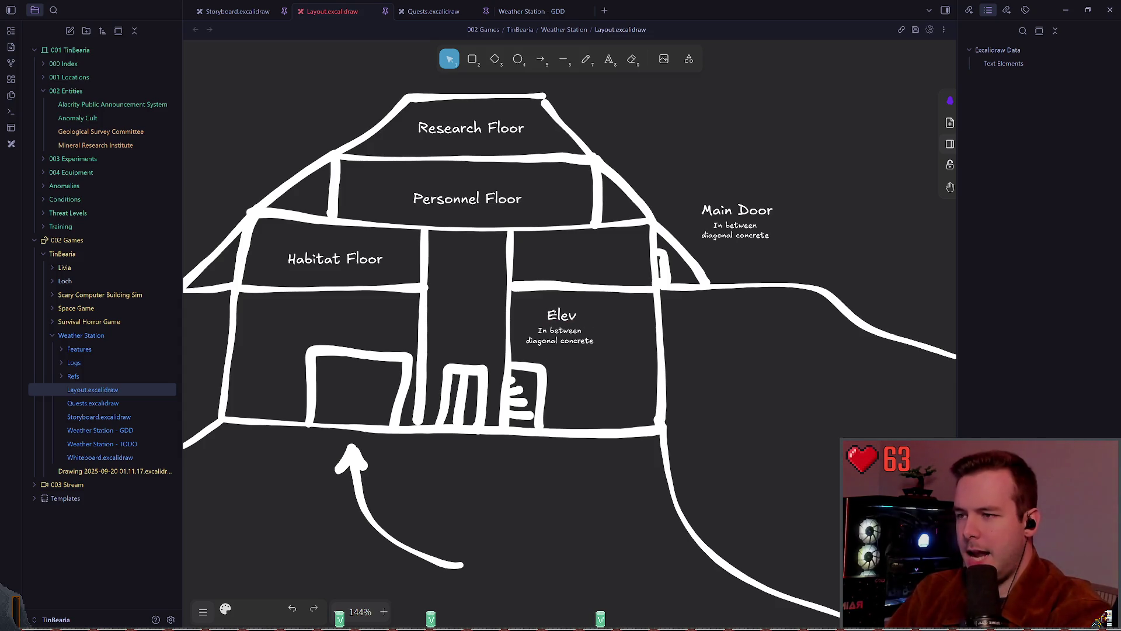
type("avtor")
key("BackSpace")
key("BackSpace")
key("BackSpace")
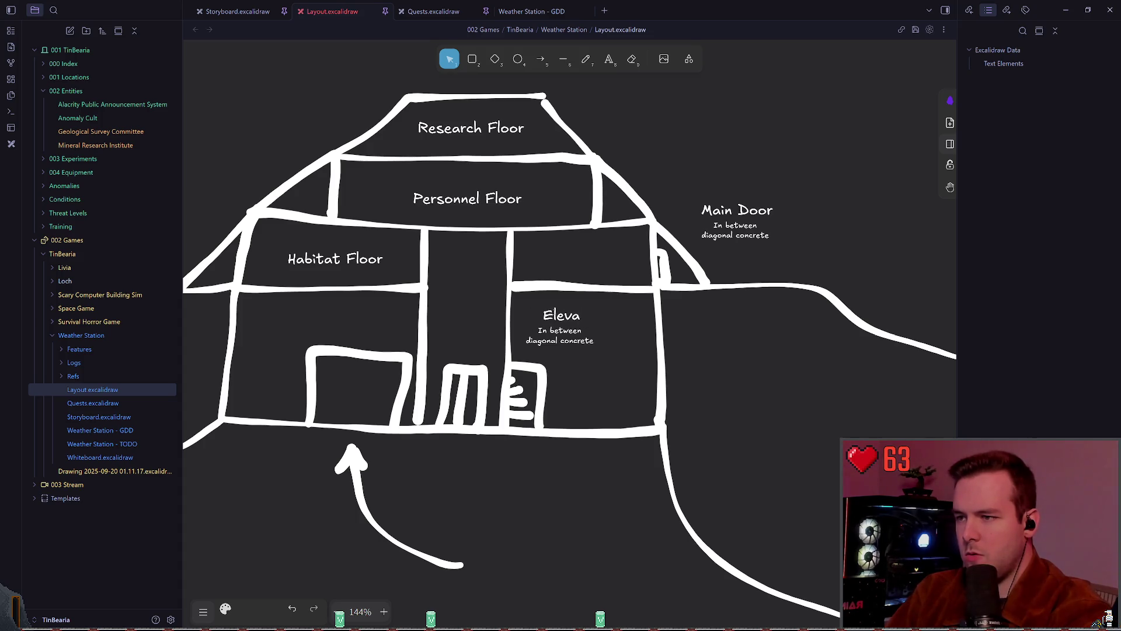
type("vator")
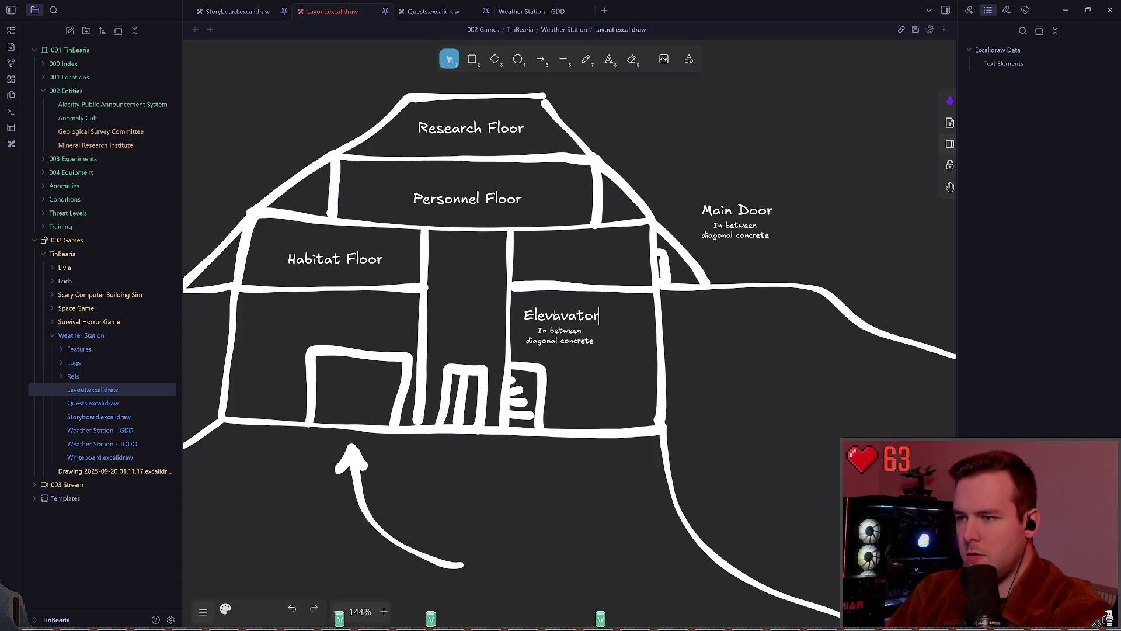
key("BackSpace")
key("BackSpace")
key("BackSpace")
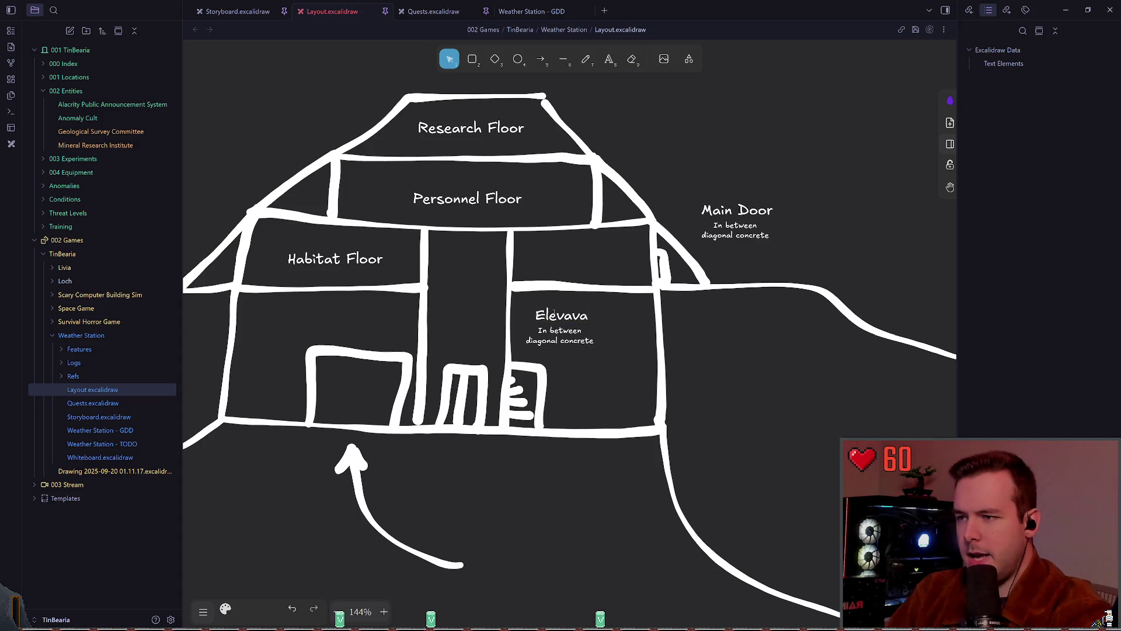
type("evator")
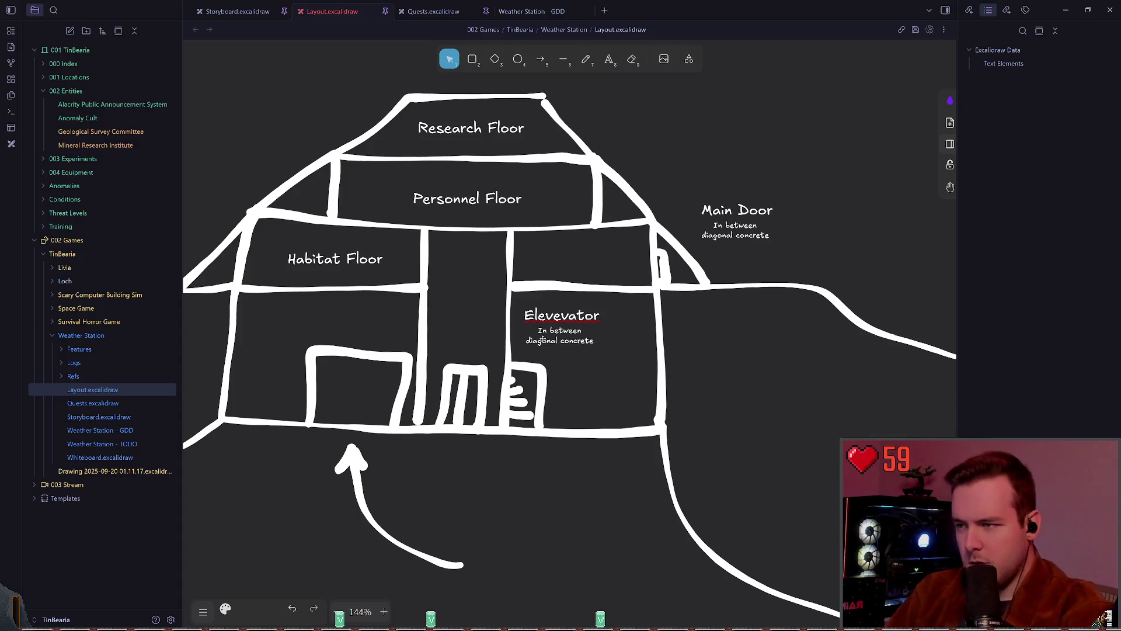
Replace the title with 'Elevator', settling it with undo and redo, leaving the subtitle unchanged
double_click(568, 315)
type("Elevator")
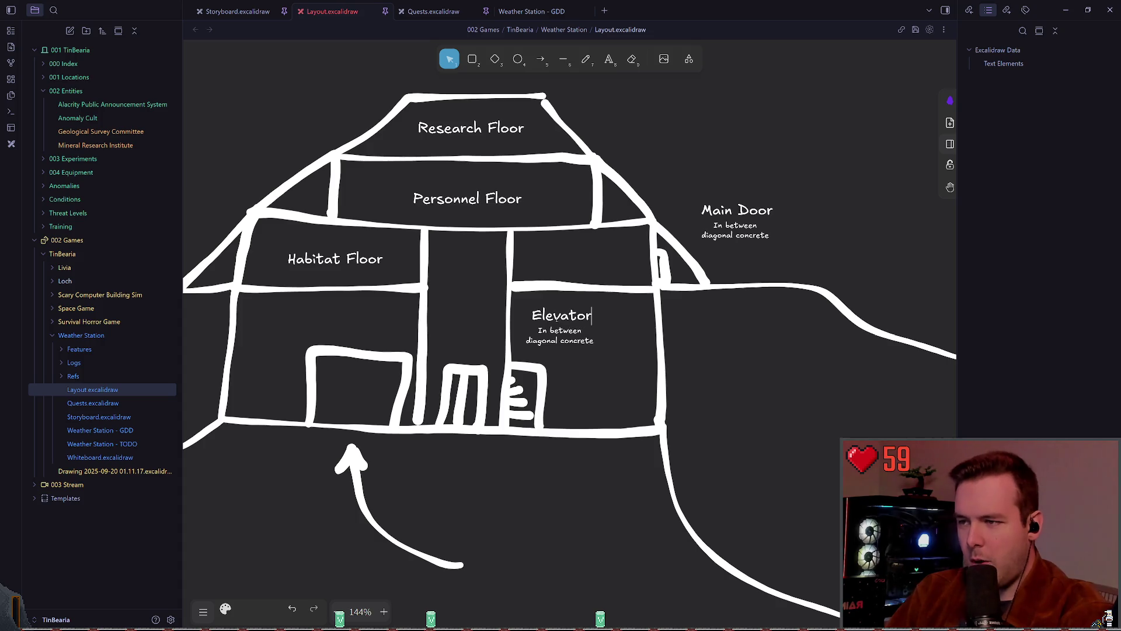
key("ctrl+z")
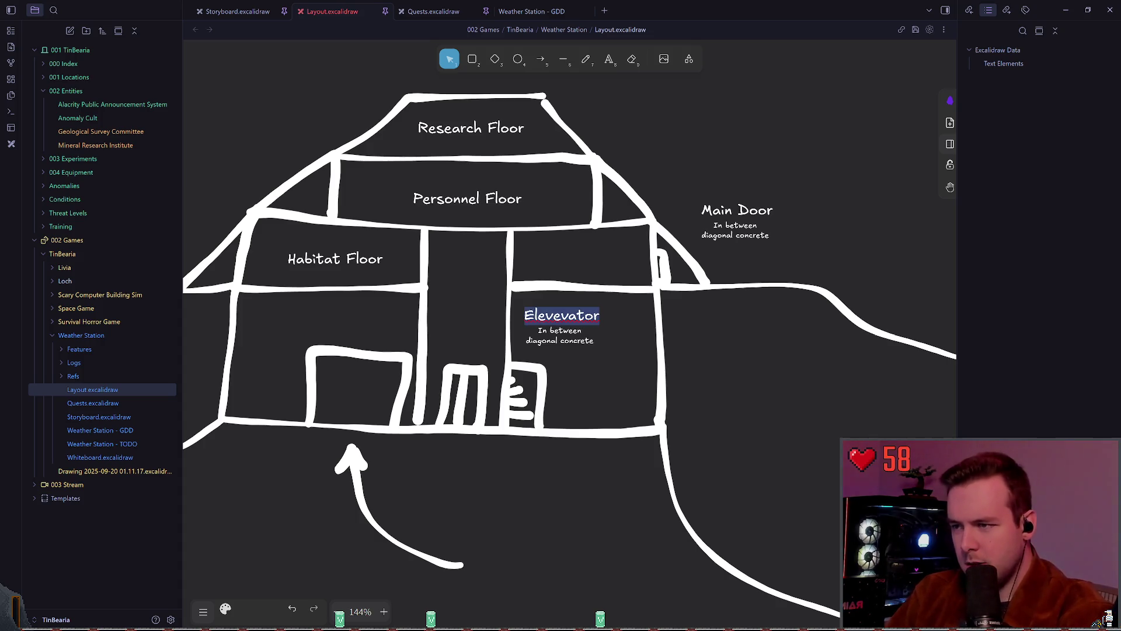
key("ctrl+shift+z")
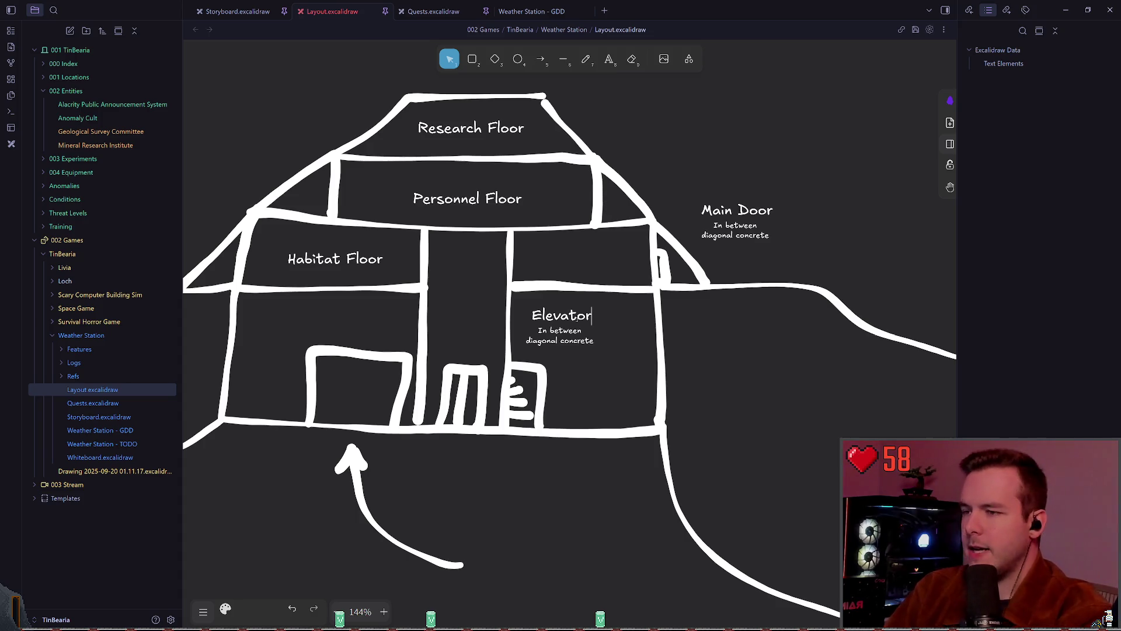
double_click(566, 334)
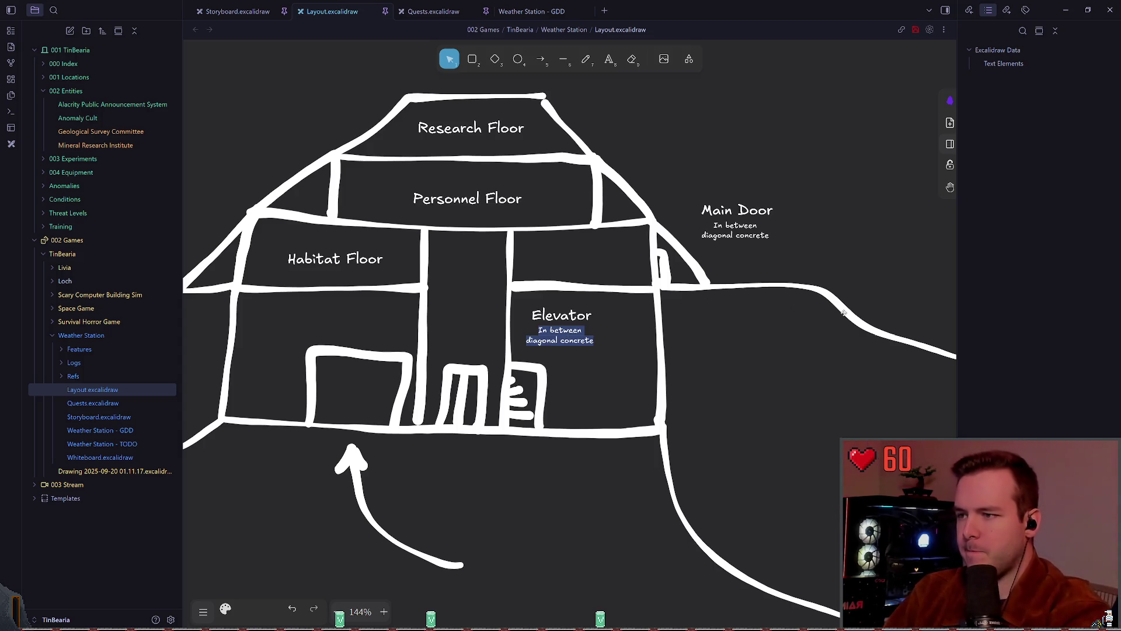
left_click(582, 310)
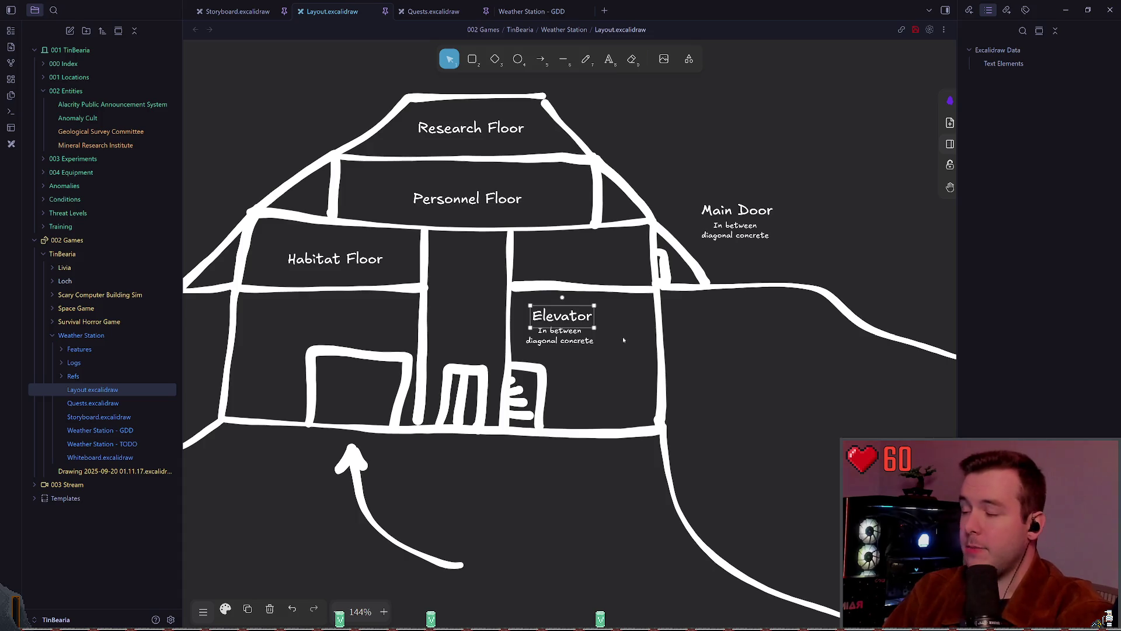
Save the drawing, then rewrite the Elevator note's subtitle as 'For equipment, etc.'
left_click(684, 273)
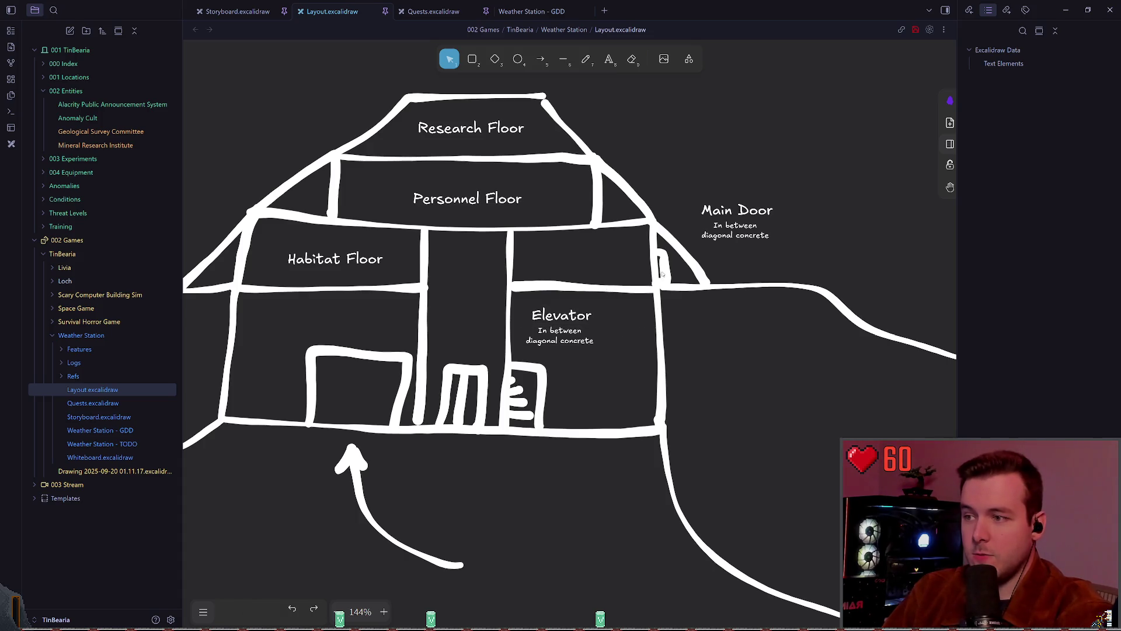
key("ctrl+s")
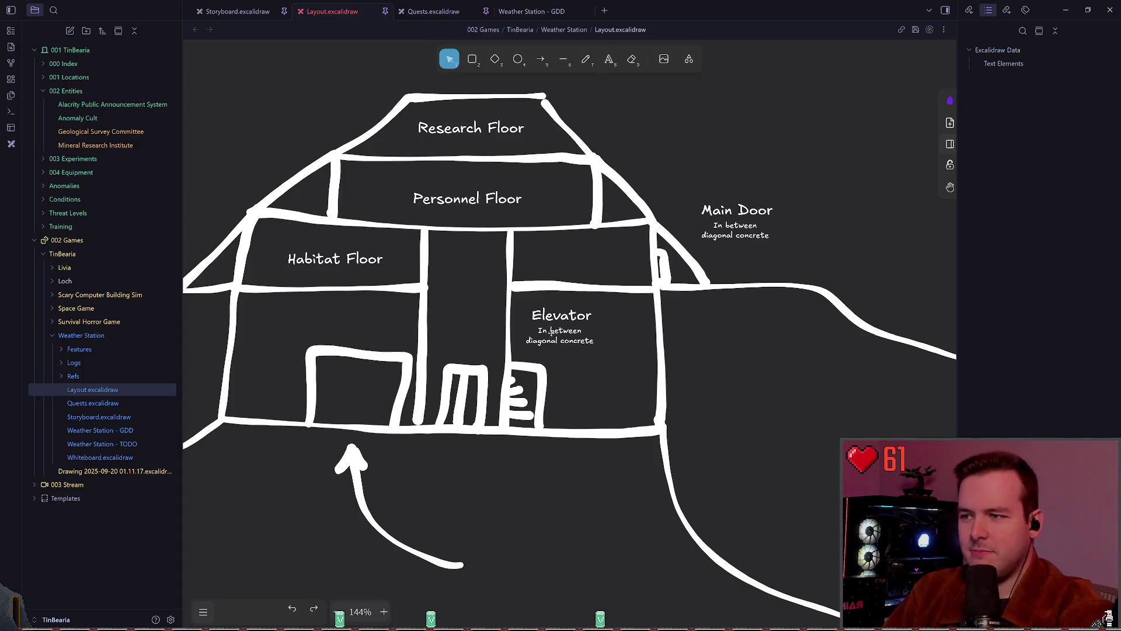
left_click(563, 332)
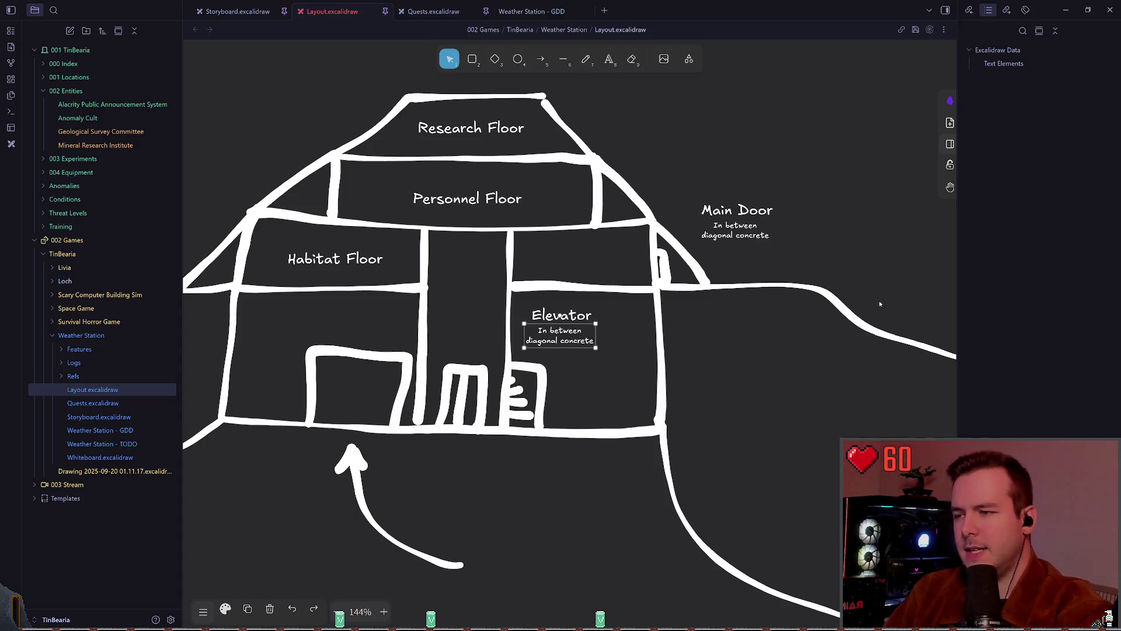
double_click(567, 338)
type("s")
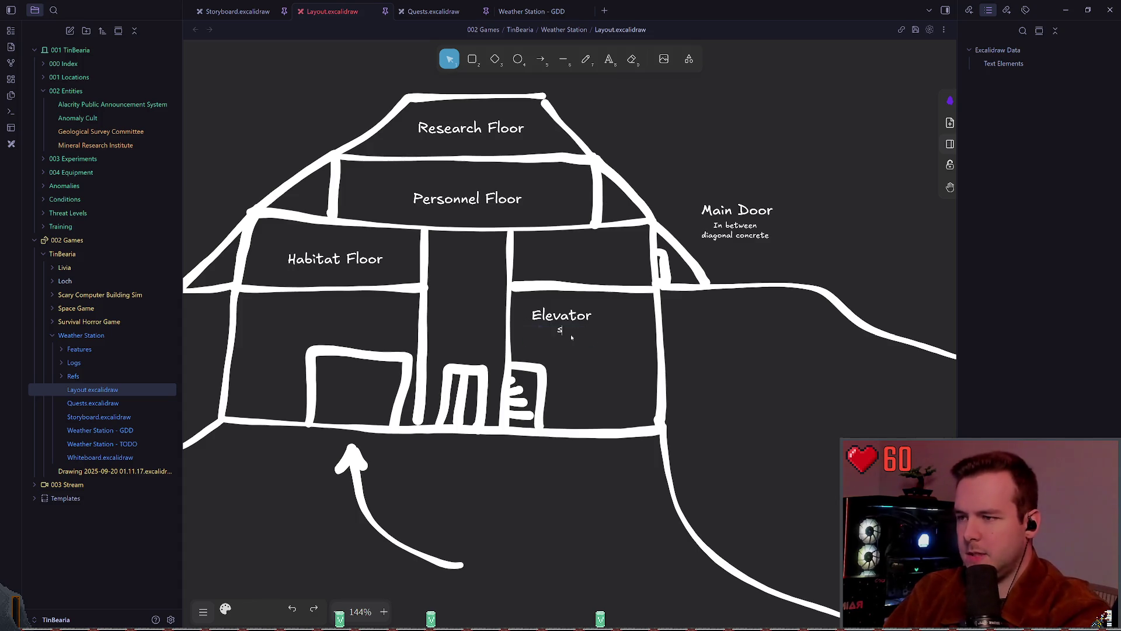
key("BackSpace")
key("BackSpace")
key("BackSpace")
type("For fe")
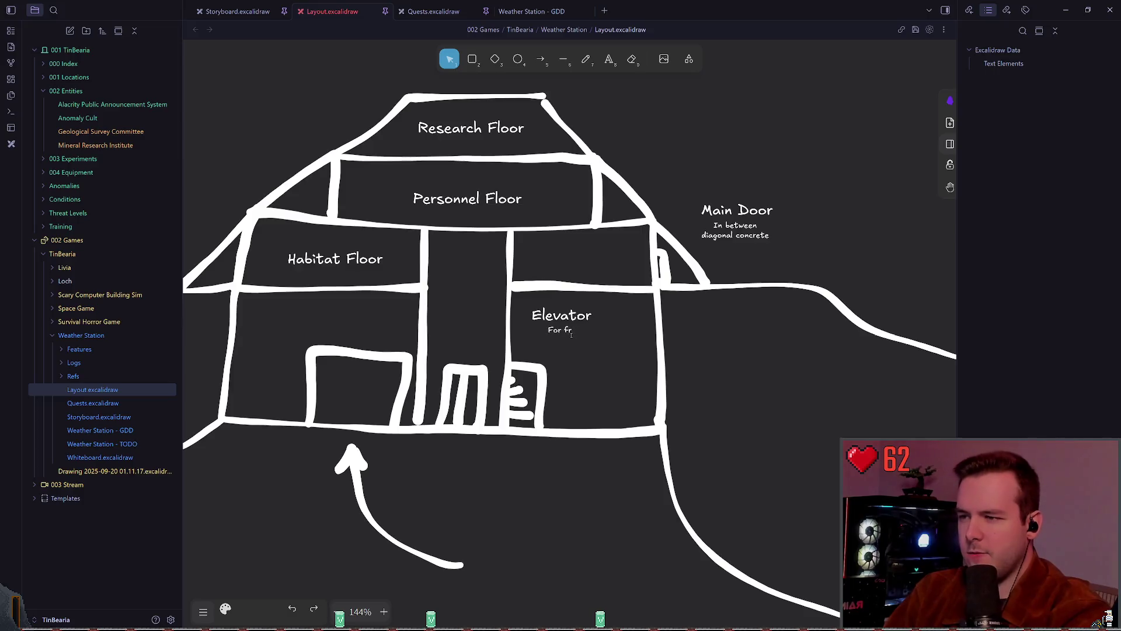
key("BackSpace")
key("BackSpace")
type("equi")
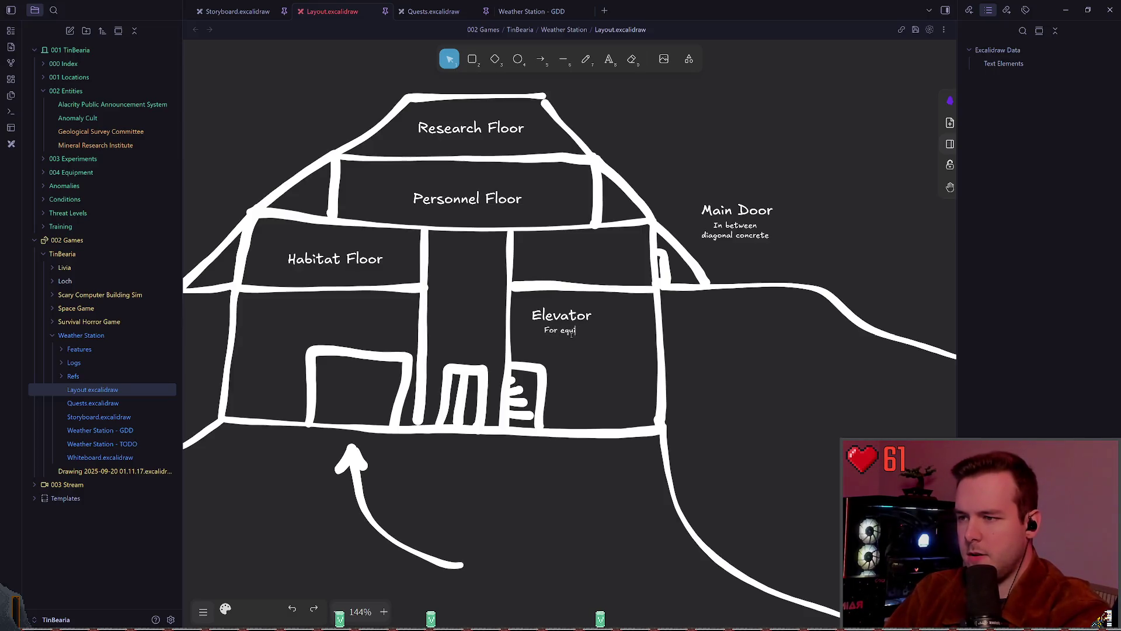
type("pment, etc.")
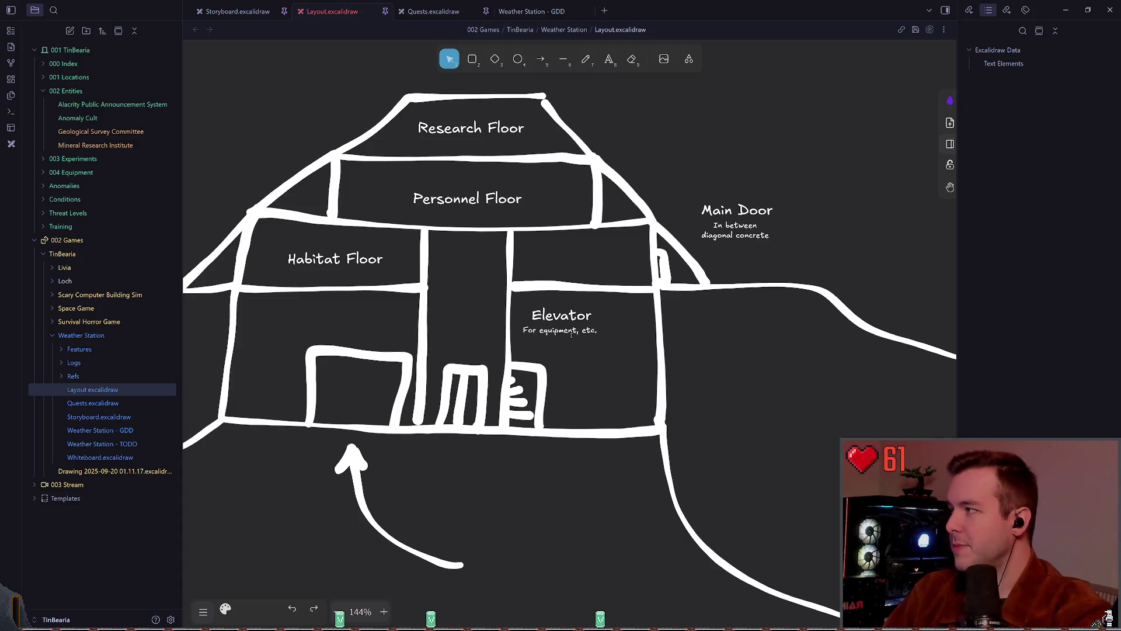
left_click(709, 309)
left_click(560, 331)
left_click(614, 314)
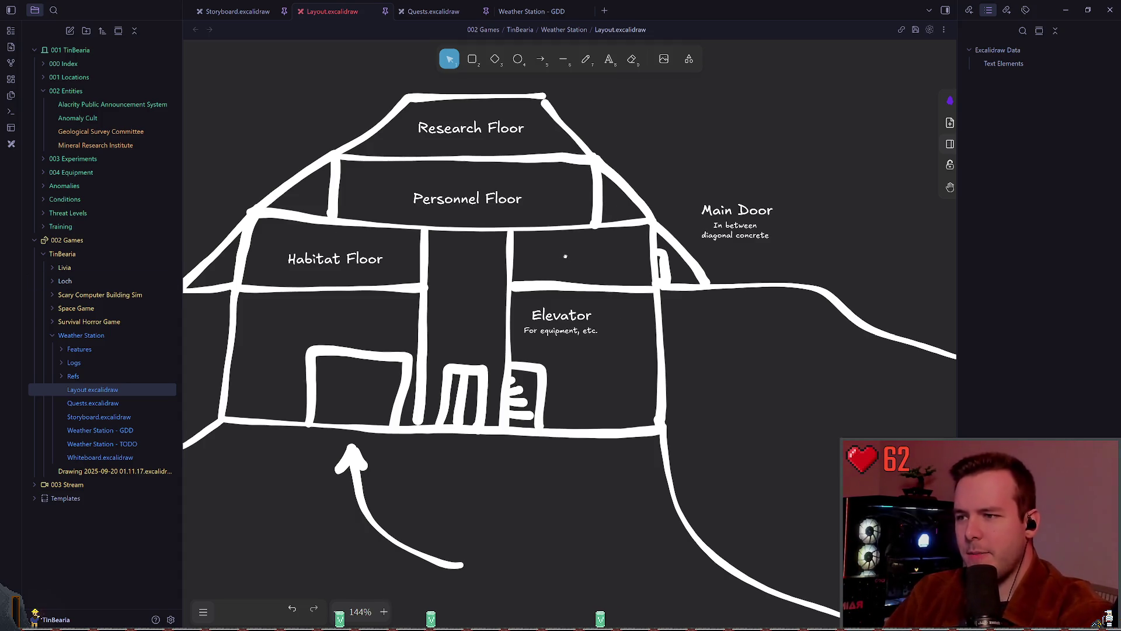
Copy the Elevator note to the lower right beside the rung door
scroll(565, 256, "left", 1)
key("p")
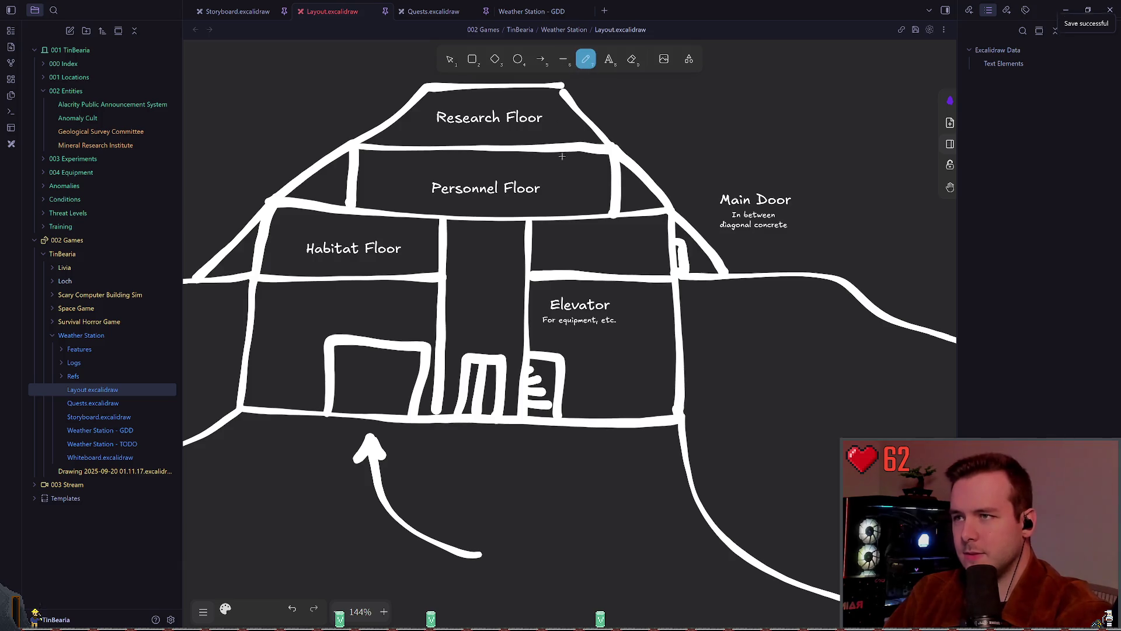
key("v")
left_click_drag(579, 312, 616, 378)
Retitle the copy 'Staircase' with subtitle 'Get your reps in...' and save the drawing
double_click(615, 378)
double_click(615, 363)
type("Staircase")
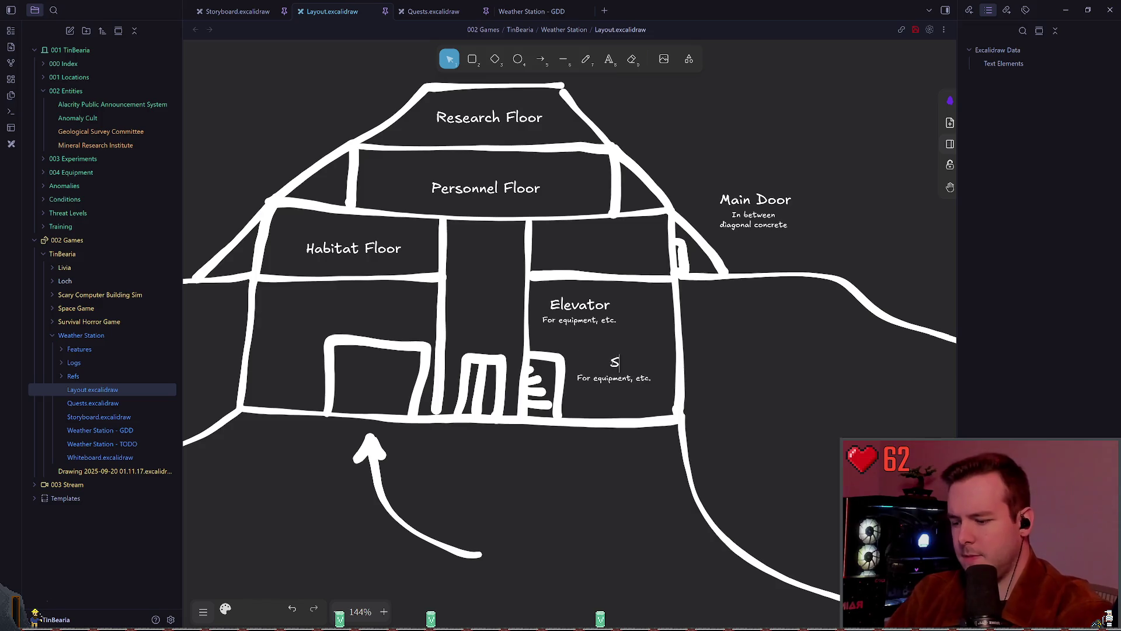
triple_click(614, 378)
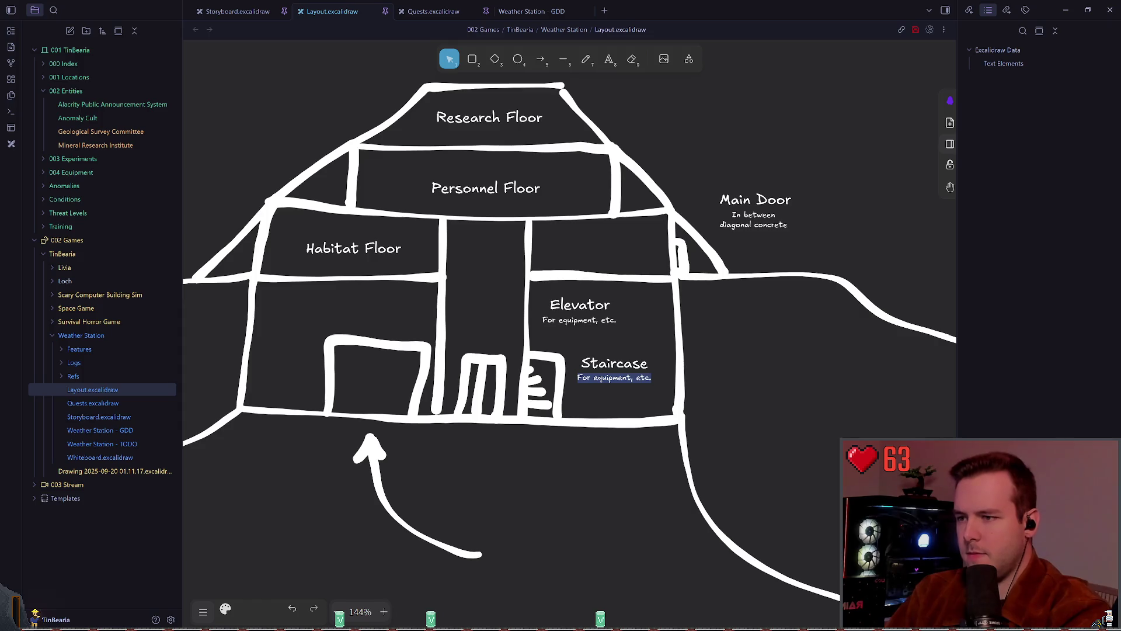
type("Get your reps in")
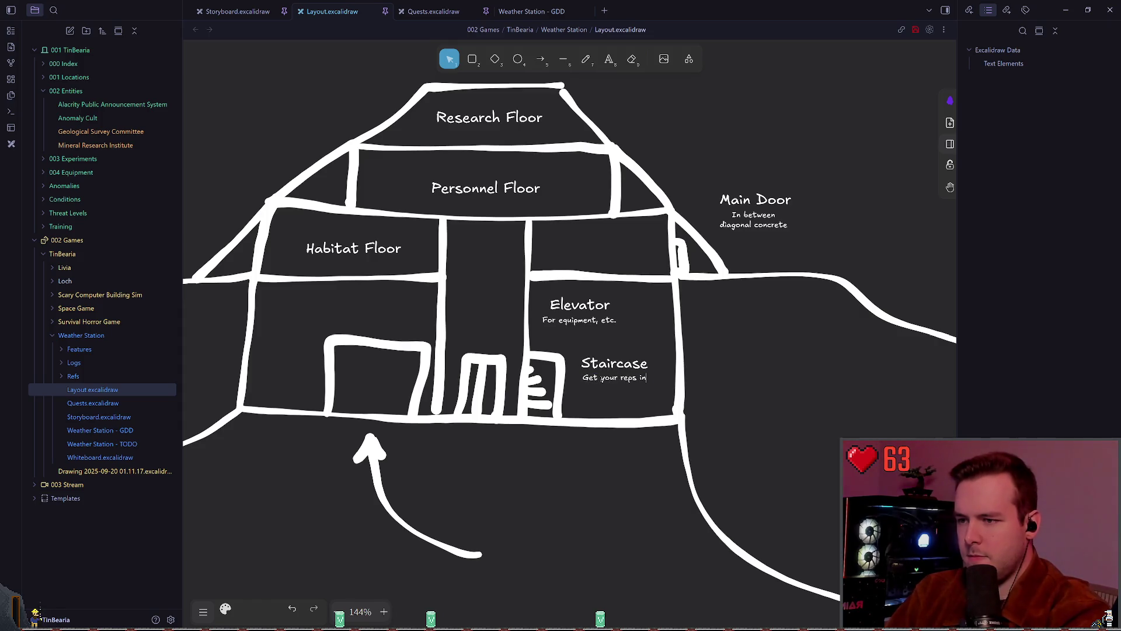
type("...")
left_click(524, 358)
key("ctrl+s")
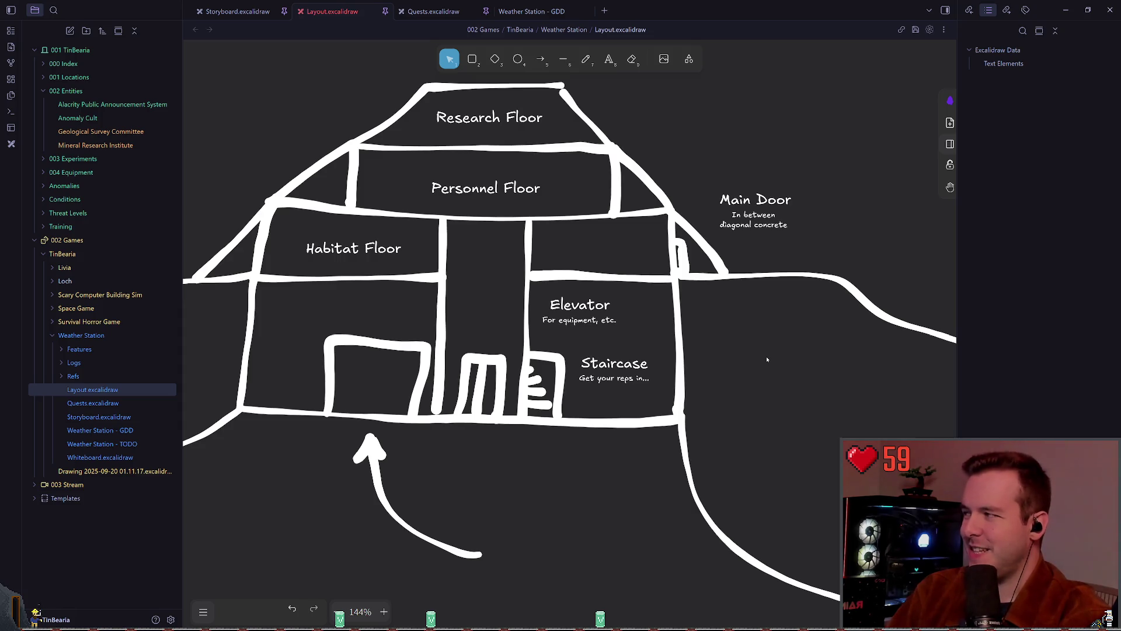
Move the whole staircase sketch slightly down
left_click(544, 403)
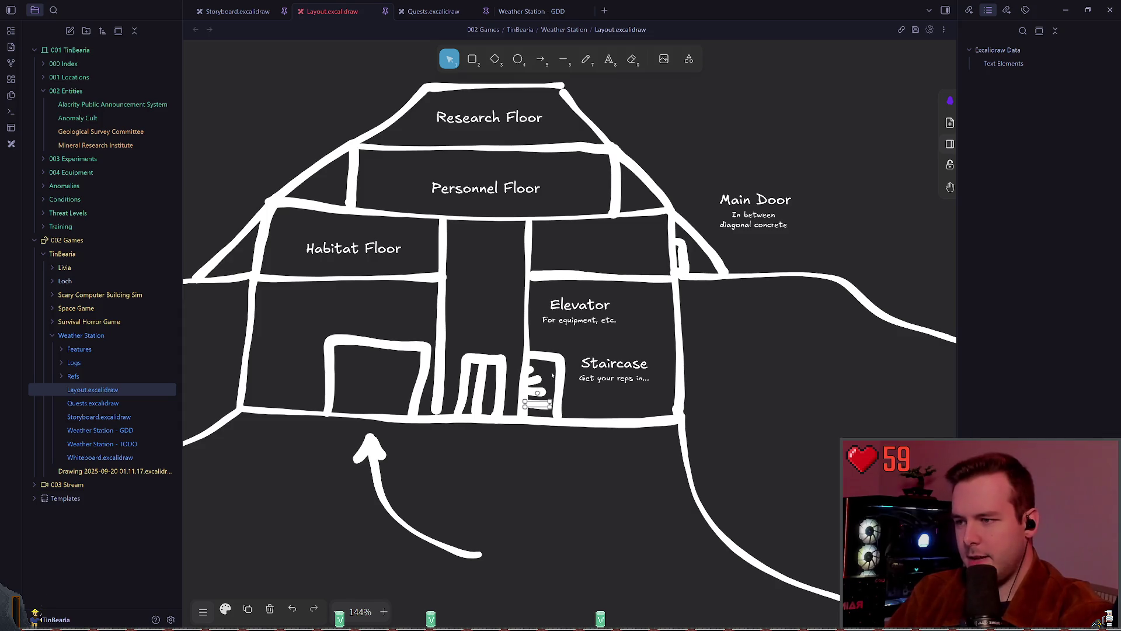
left_click(528, 369, "shift")
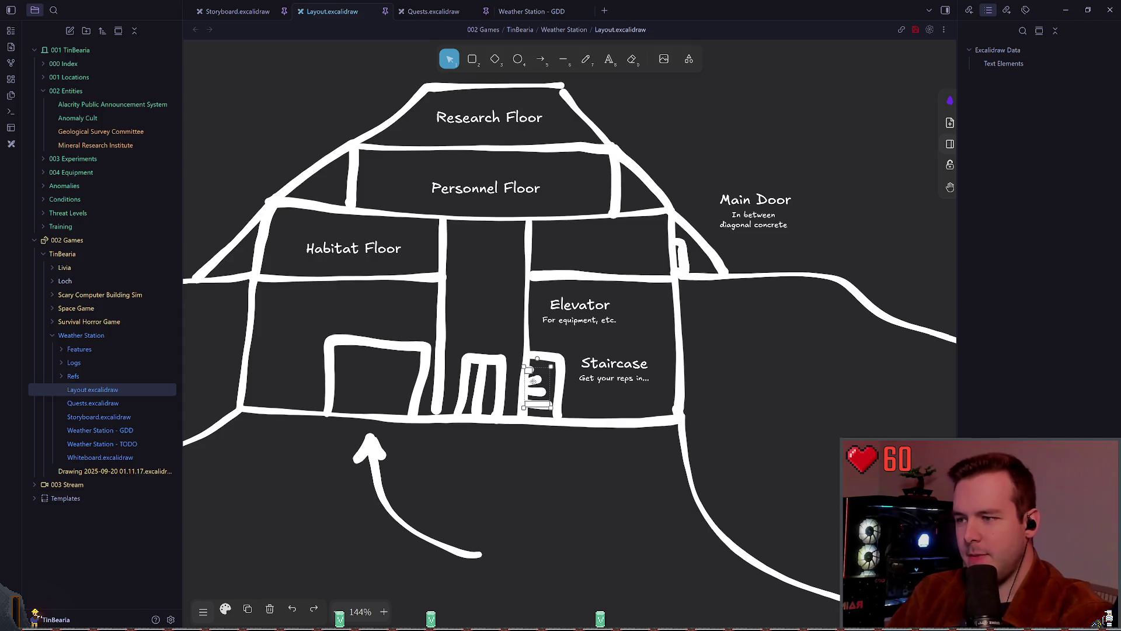
left_click_drag(538, 391, 564, 419)
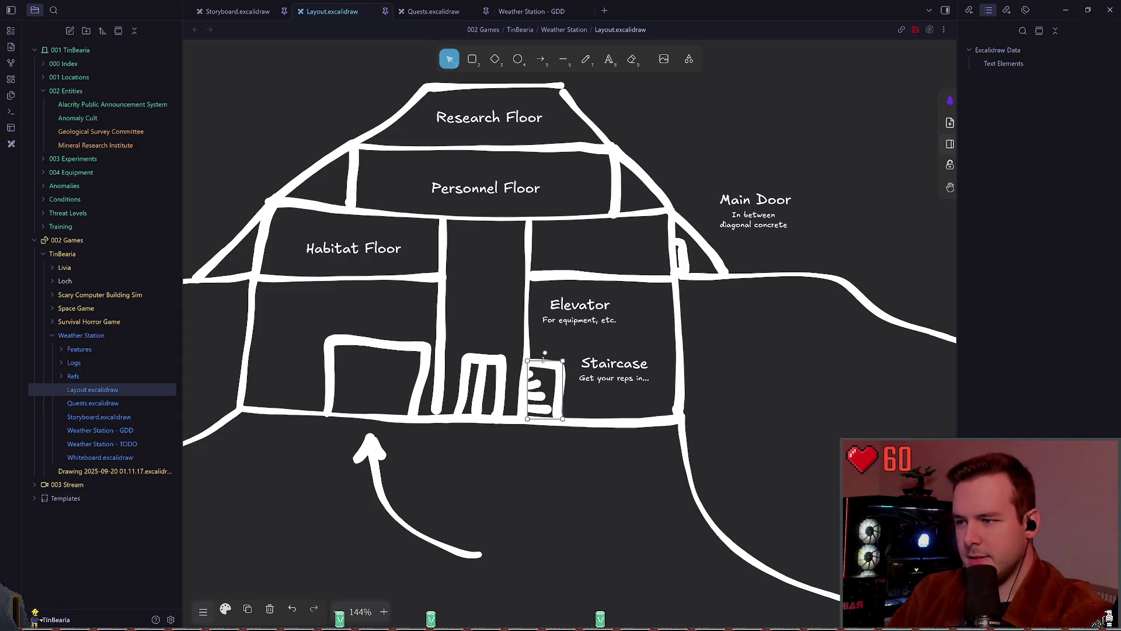
left_click(600, 351)
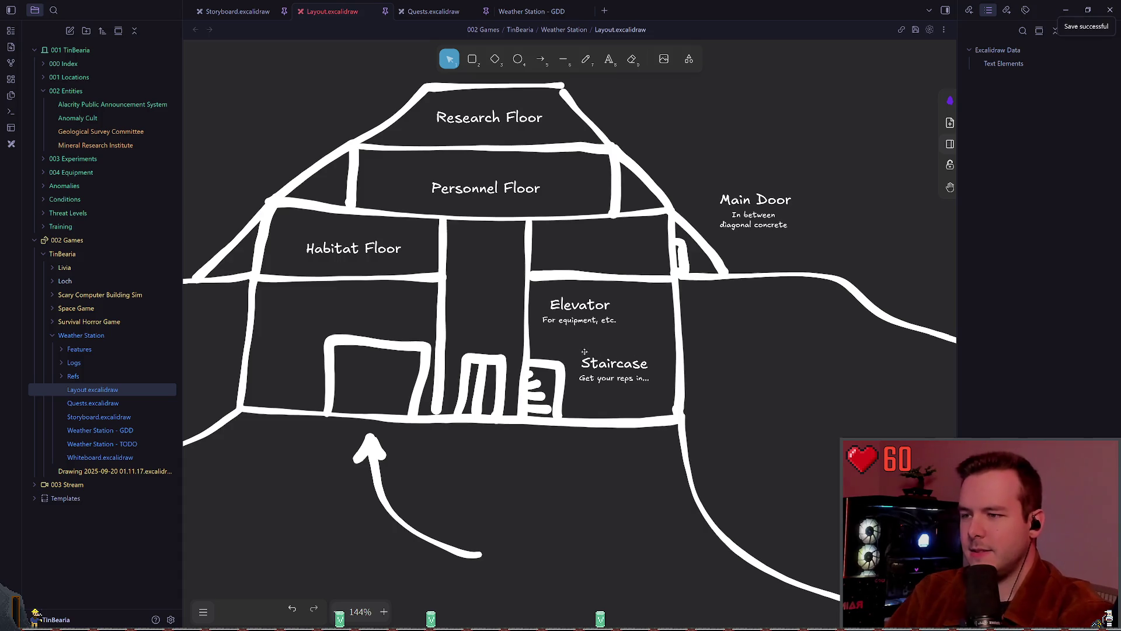
Nudge the Staircase label left and move the Elevator label into the central shaft
left_click_drag(631, 366, 624, 369)
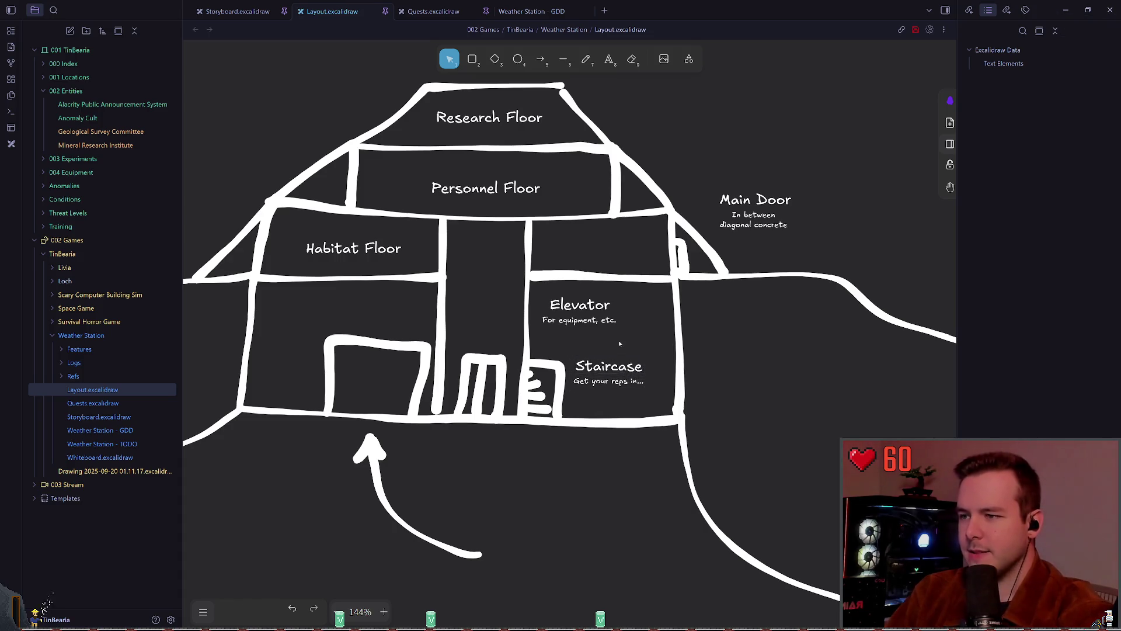
mouse_move(581, 305)
left_mouse_down()
mouse_move(498, 302)
mouse_move(487, 322)
left_mouse_up()
left_click(617, 321)
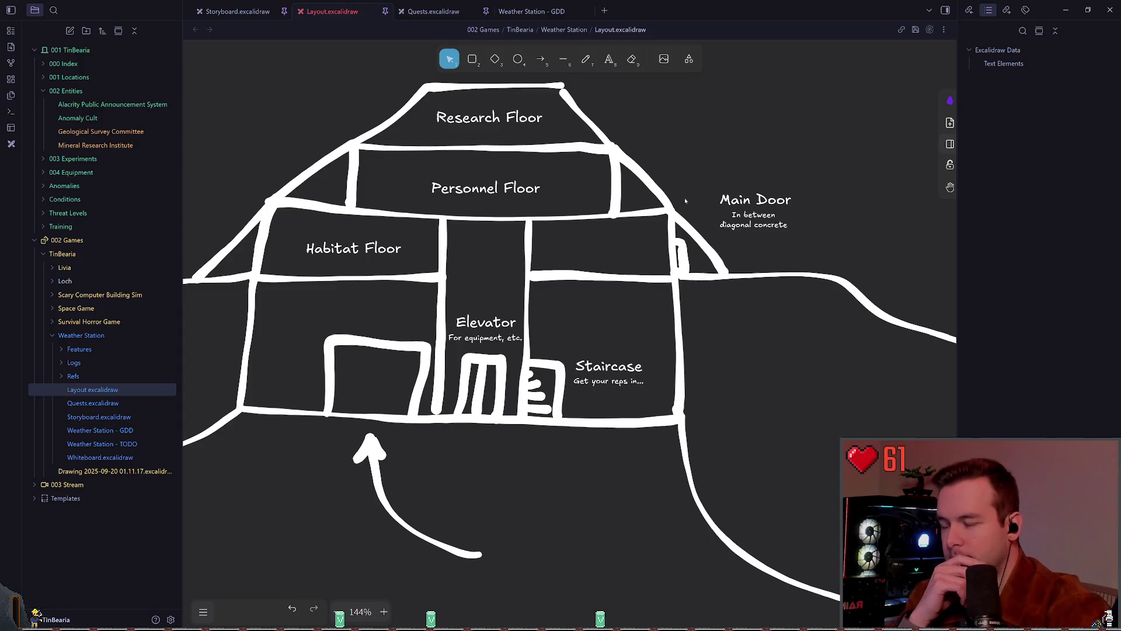
Copy the Main Door note into the left room and retitle it 'Vehicle Bay'
left_click(755, 201)
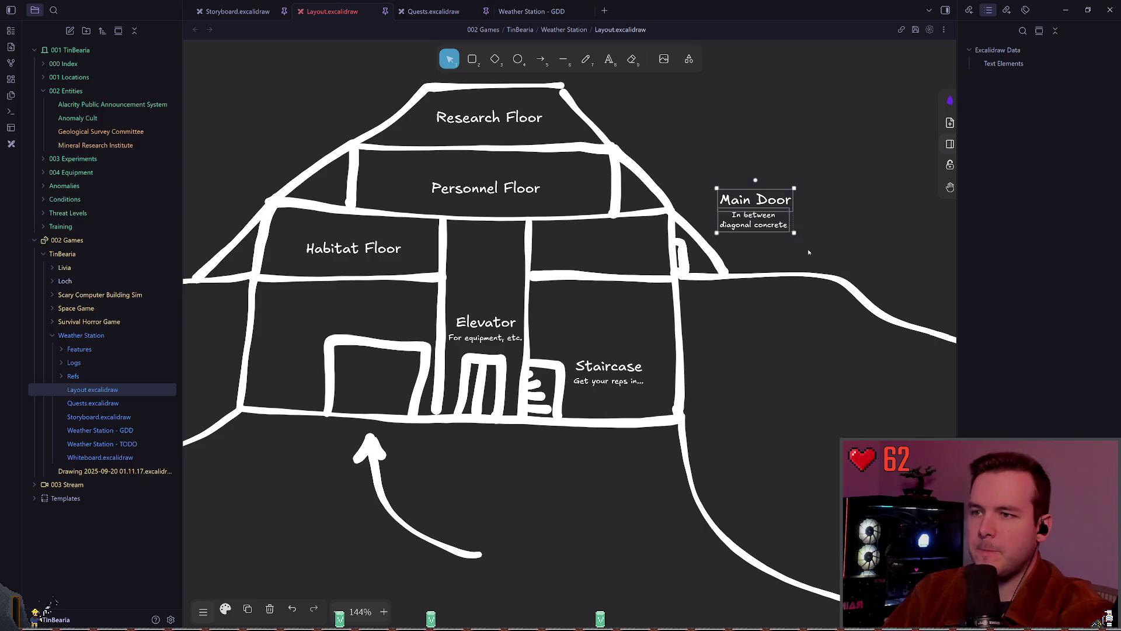
mouse_move(755, 201)
left_mouse_down()
mouse_move(774, 274)
mouse_move(299, 335)
mouse_move(292, 355)
mouse_move(276, 297)
mouse_move(377, 367)
mouse_move(290, 338)
mouse_move(290, 361)
left_mouse_up()
double_click(338, 358)
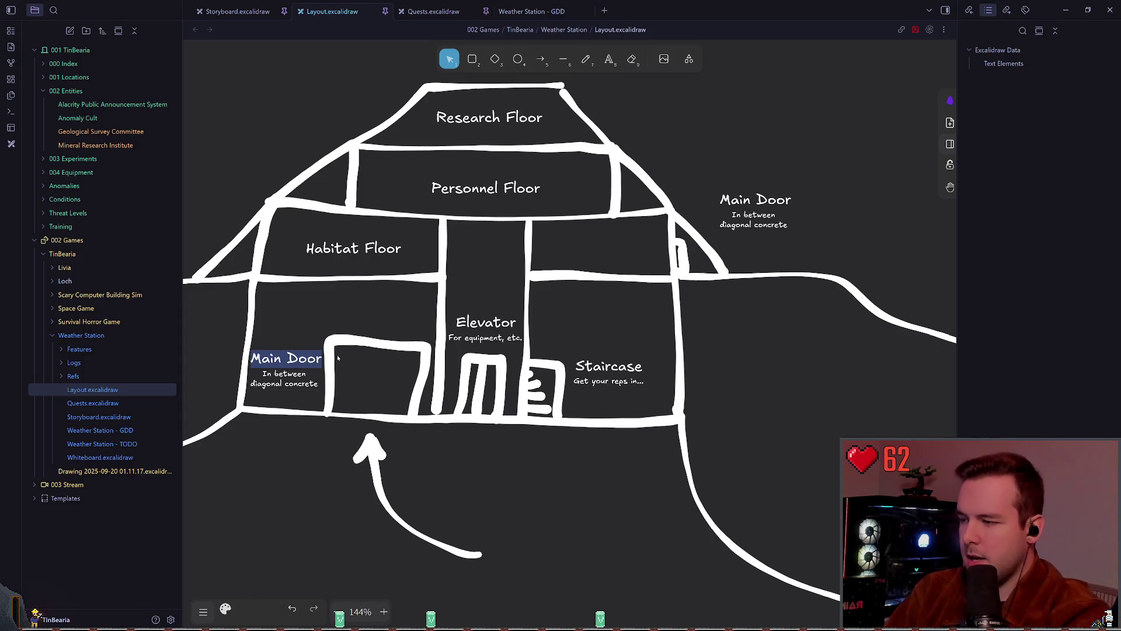
type("Storage")
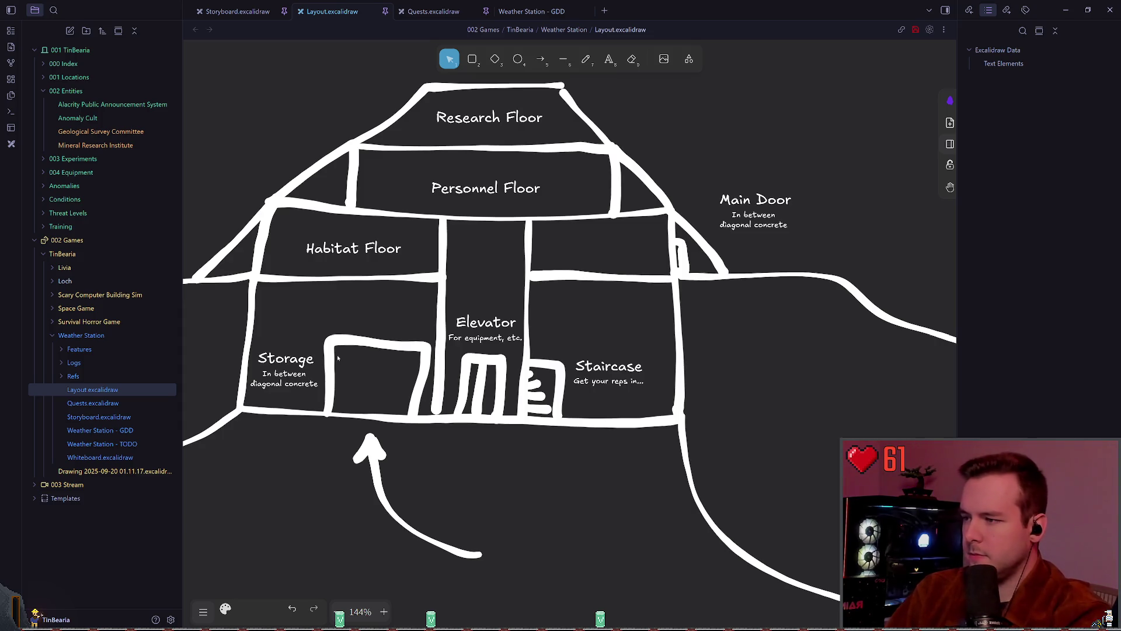
type(" D")
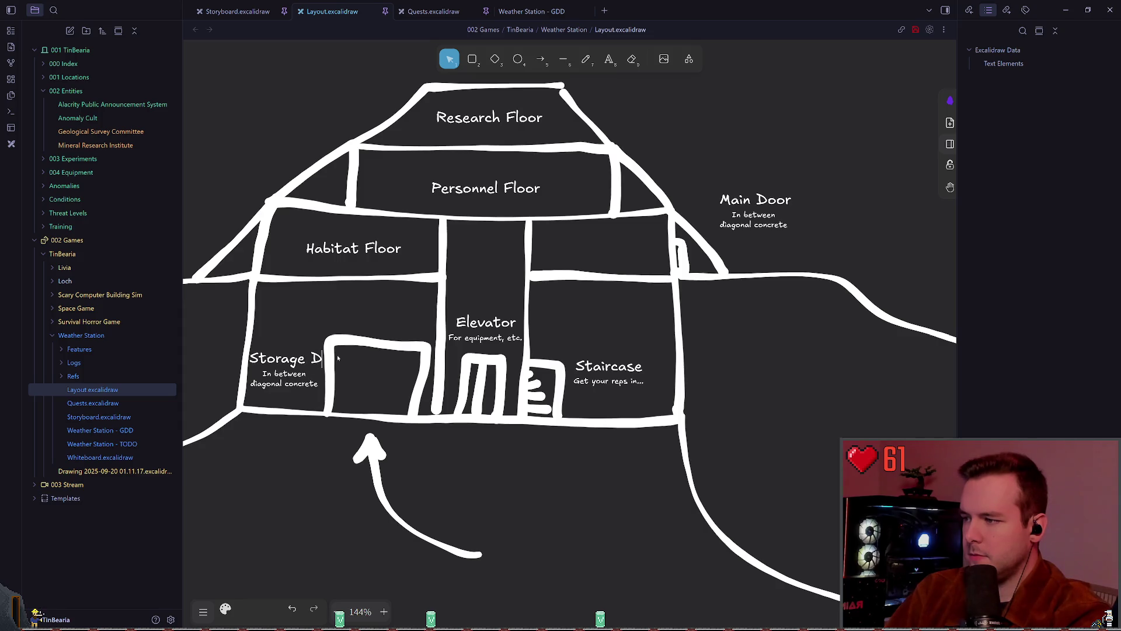
key("BackSpace")
key("BackSpace")
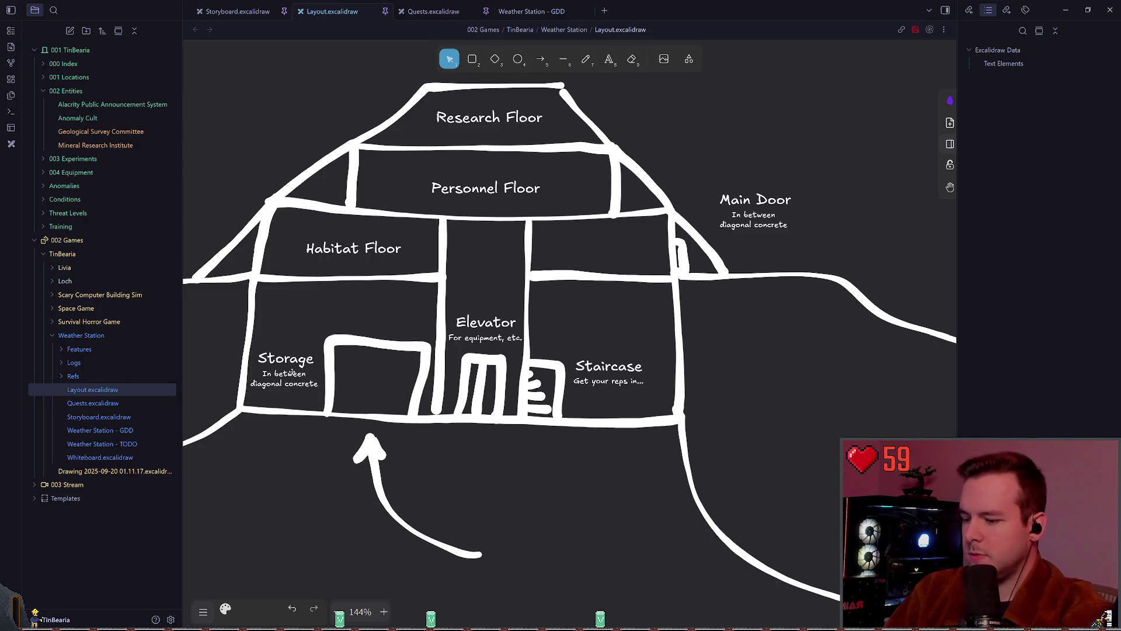
key("ctrl+a")
type("Vehicle Bay")
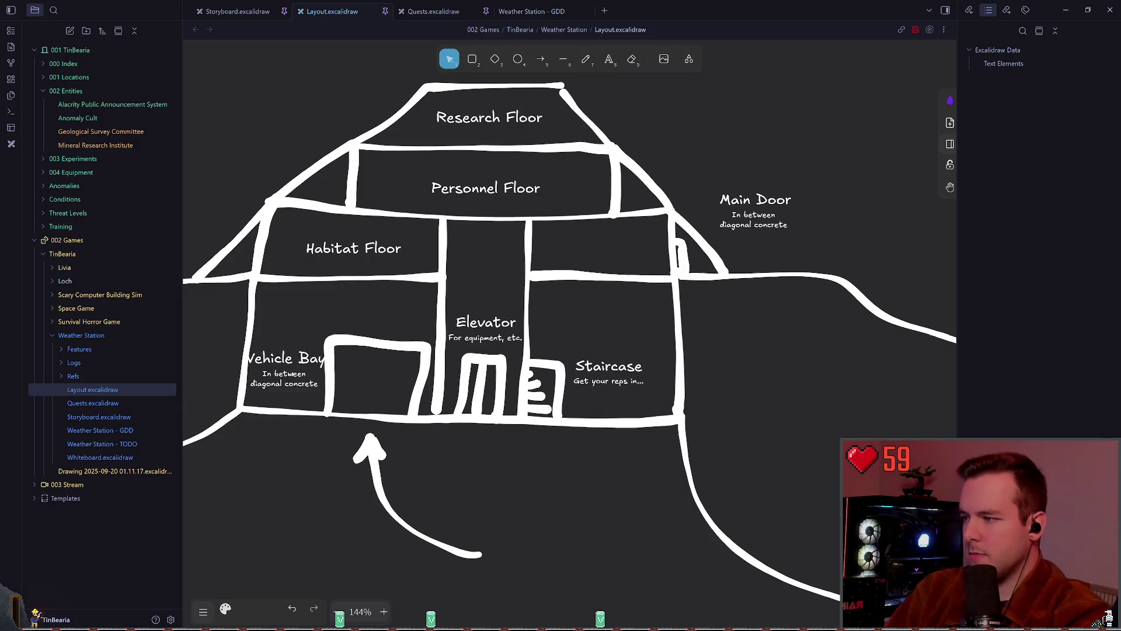
key("Escape")
Align the Vehicle Bay title over its note and place the group above the large door
left_click_drag(296, 358, 334, 316)
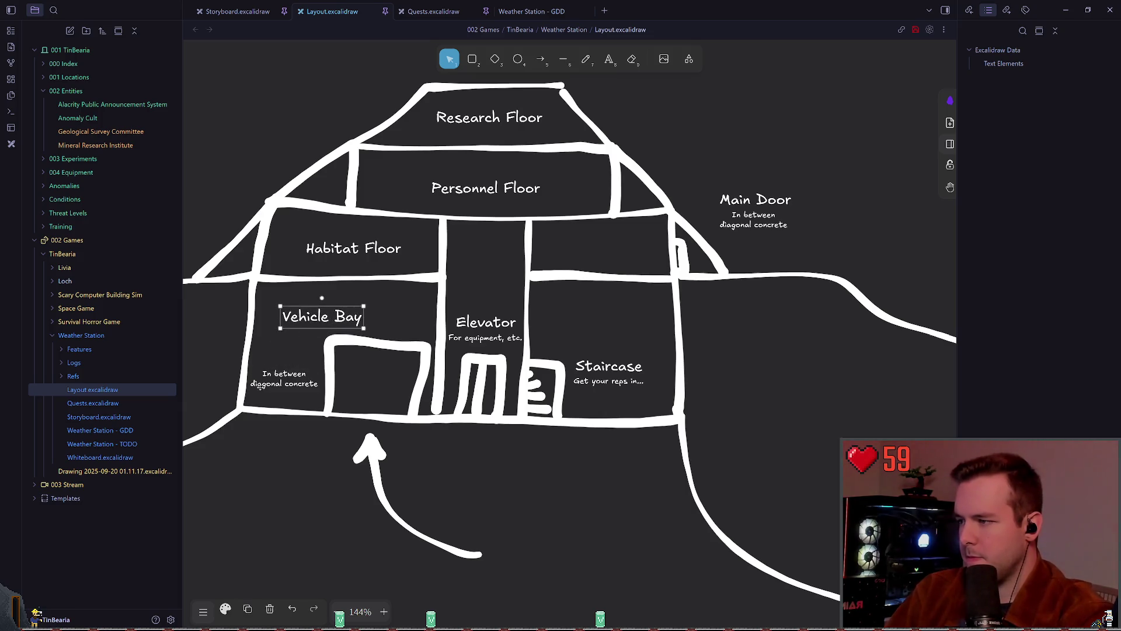
mouse_move(297, 366)
left_mouse_down()
mouse_move(318, 322)
mouse_move(297, 366)
left_mouse_up()
left_click_drag(334, 315, 299, 358)
left_click_drag(316, 320, 221, 436)
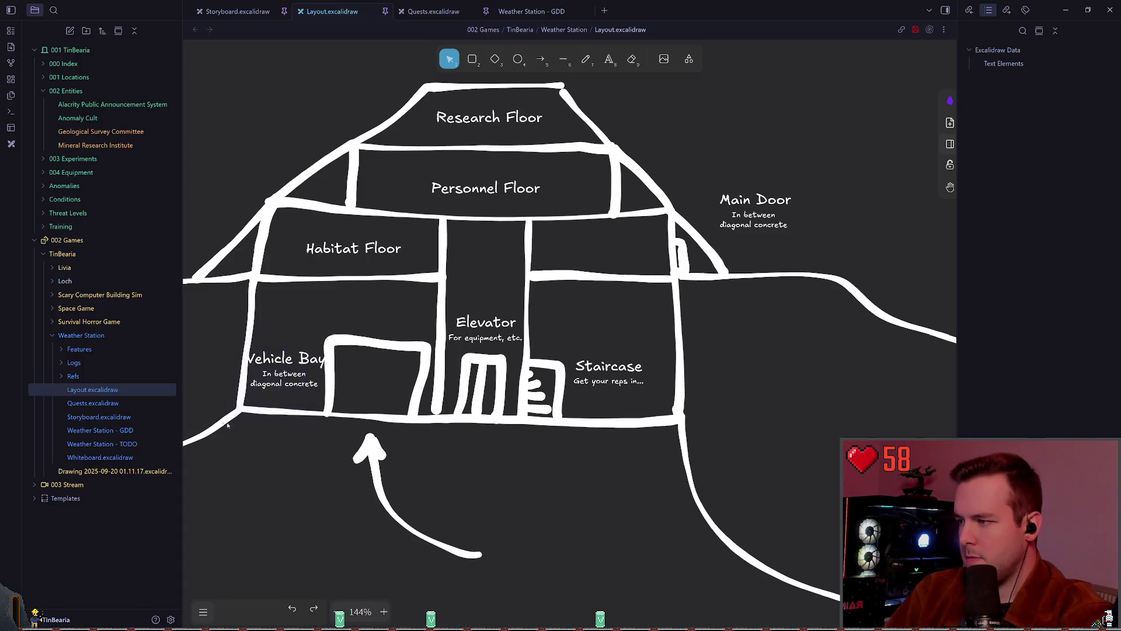
left_click_drag(349, 336, 215, 454)
mouse_move(293, 360)
left_mouse_down()
mouse_move(378, 299)
mouse_move(386, 304)
left_mouse_up()
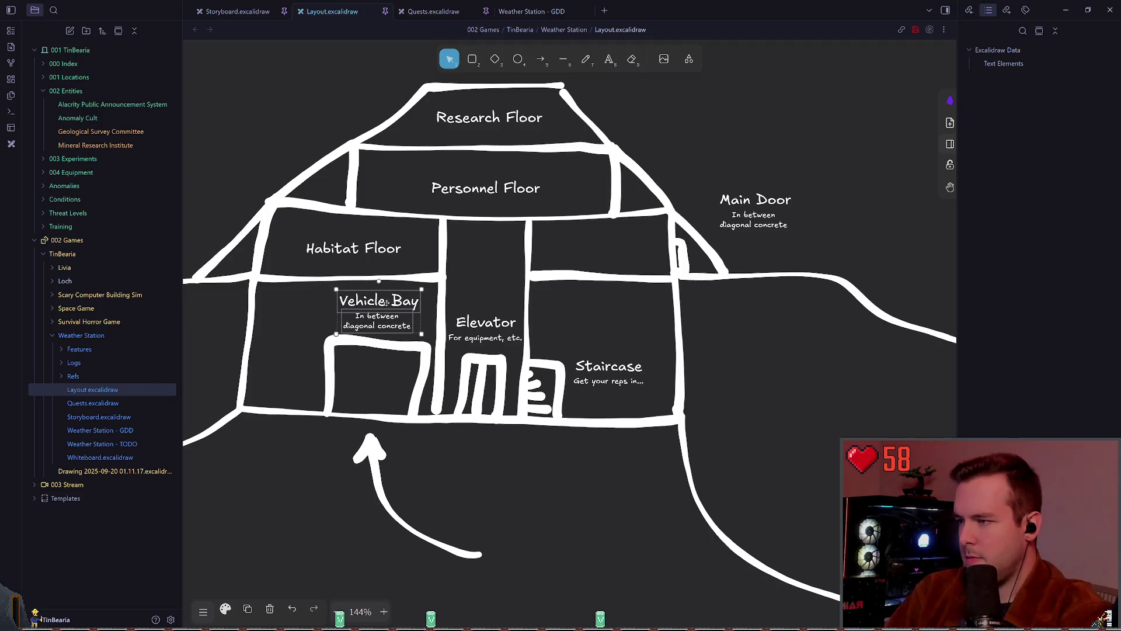
Rewrite the Vehicle Bay note as 'Access to storage, vehicles,' with 'etc.' on a second line
double_click(376, 322)
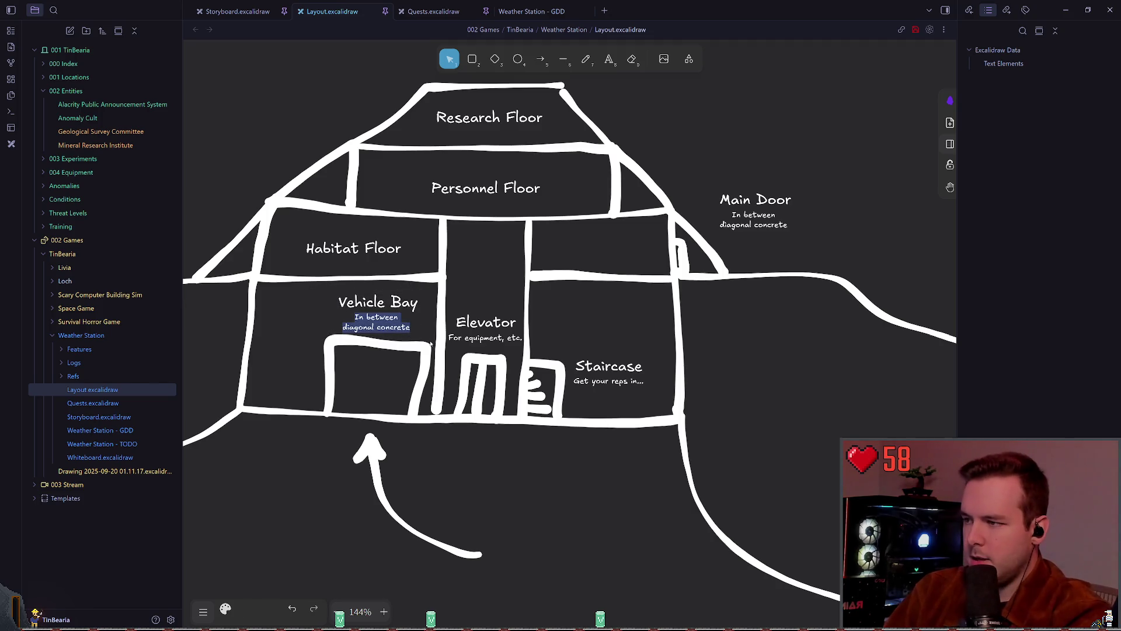
type("Access to st")
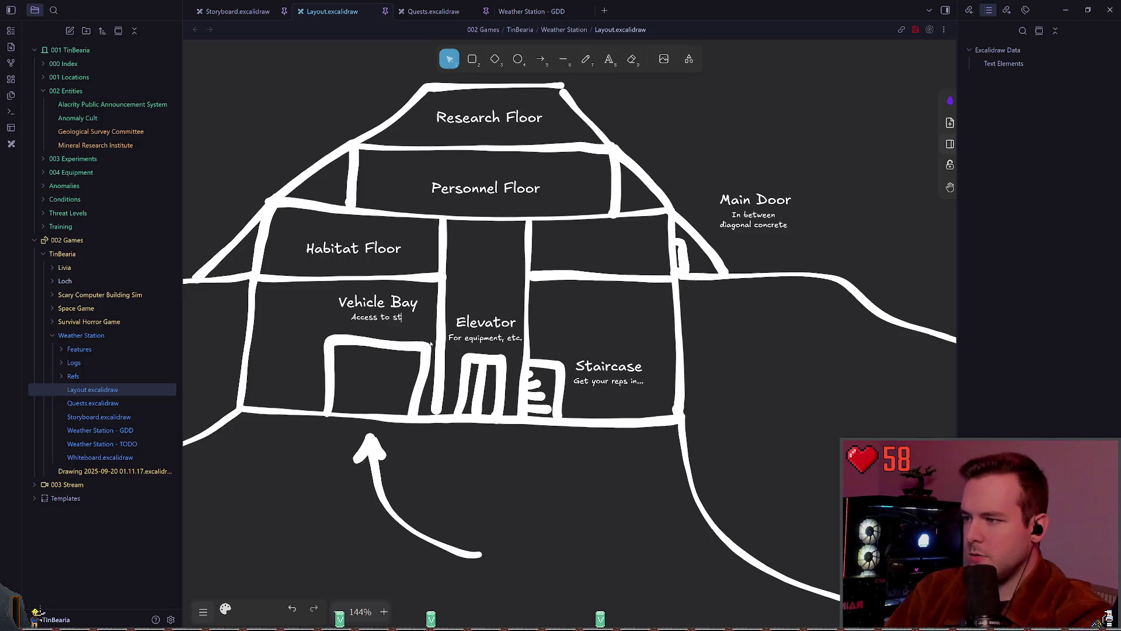
type("orage, ")
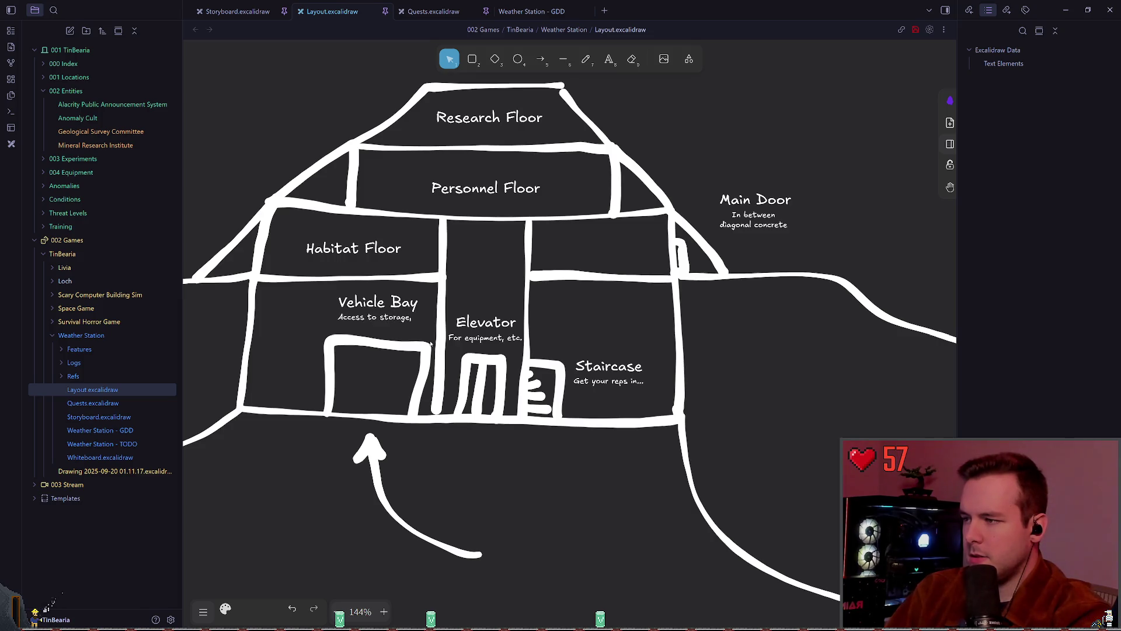
type("vehicles,")
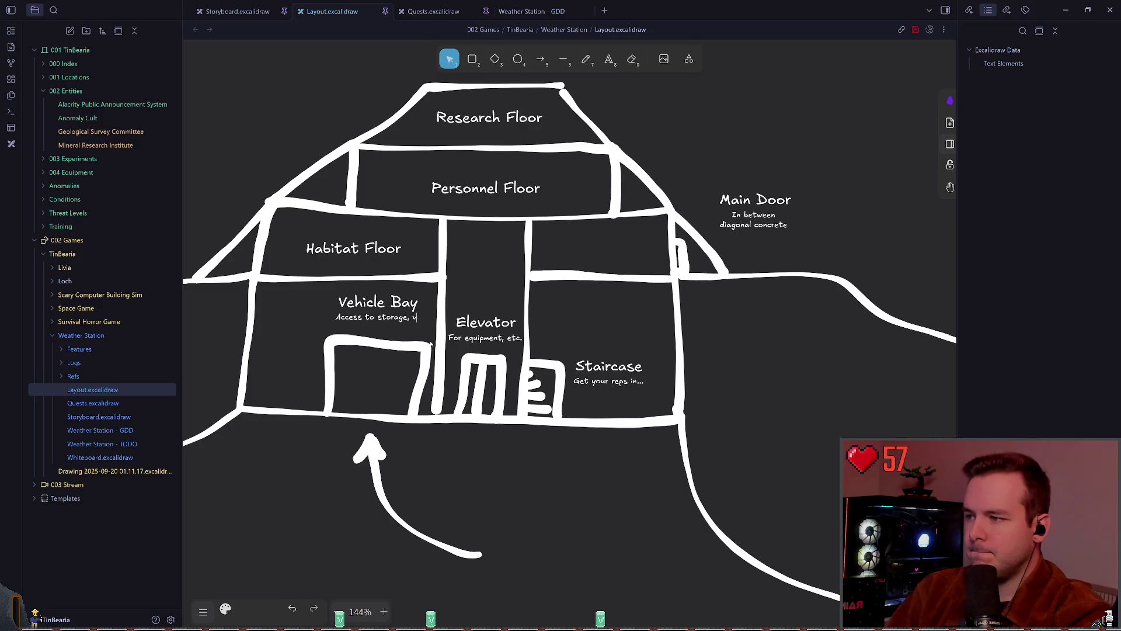
key("Return")
type("etc.")
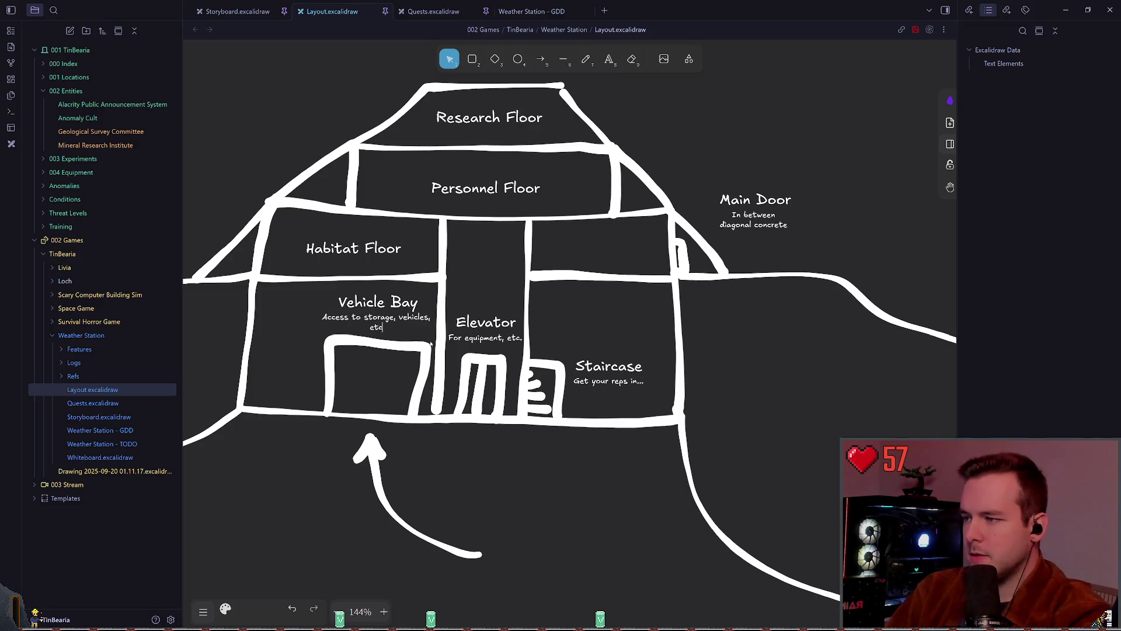
left_click(598, 292)
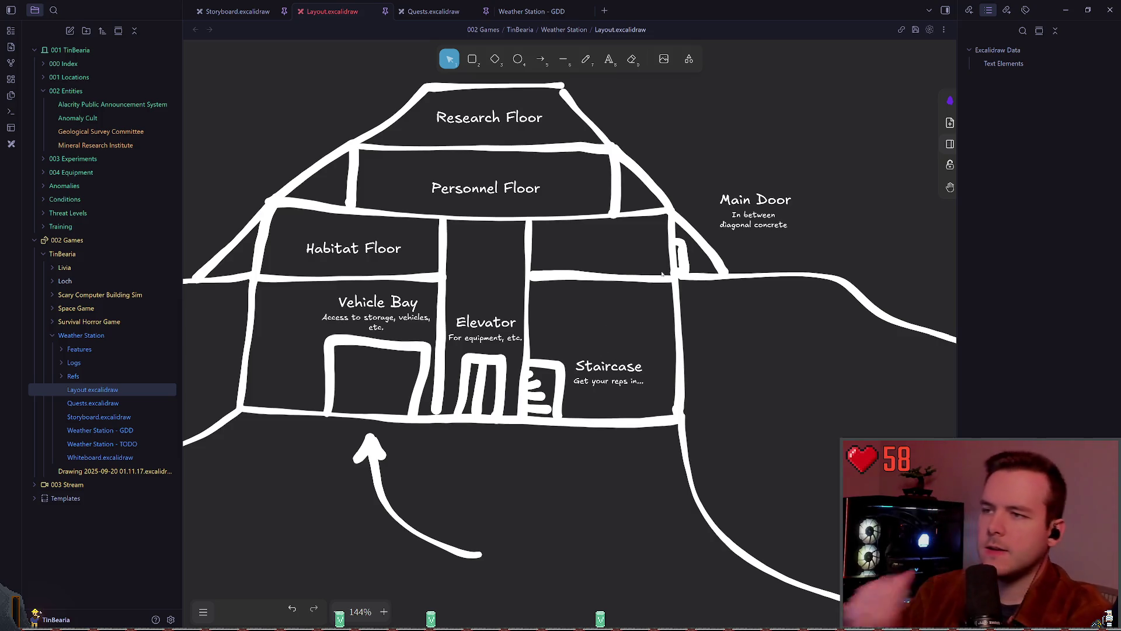
Draw a freehand line across the elevator shaft, redoing it twice until it sits right
left_click_drag(657, 119, 676, 157)
scroll(676, 157, "down", 4)
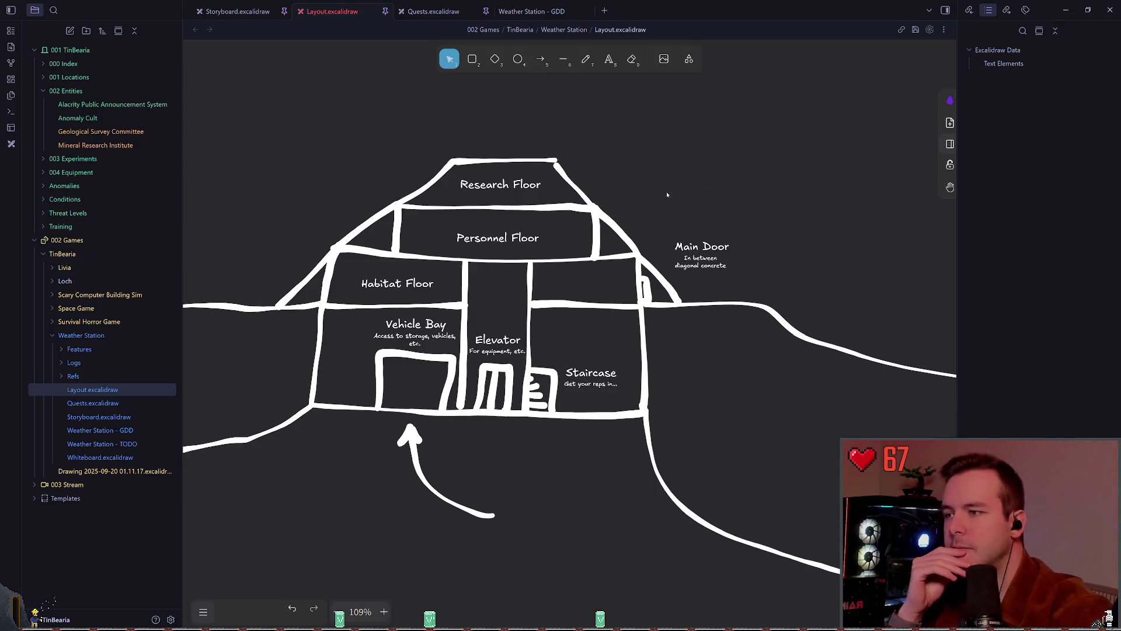
left_click(586, 59)
left_click_drag(536, 304, 465, 304)
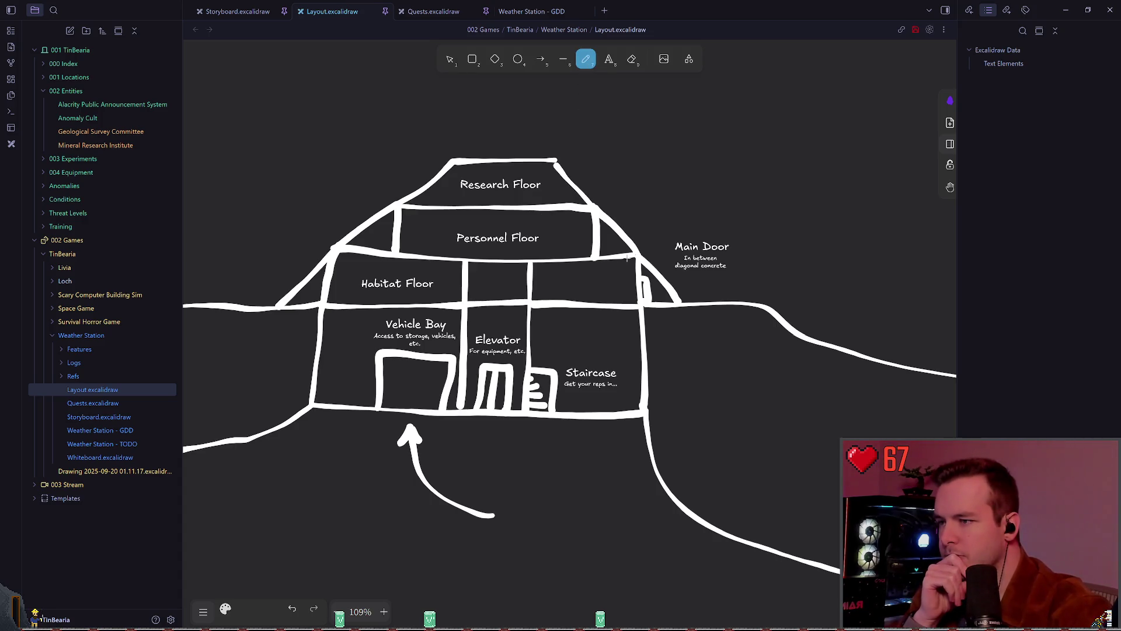
key("ctrl+z")
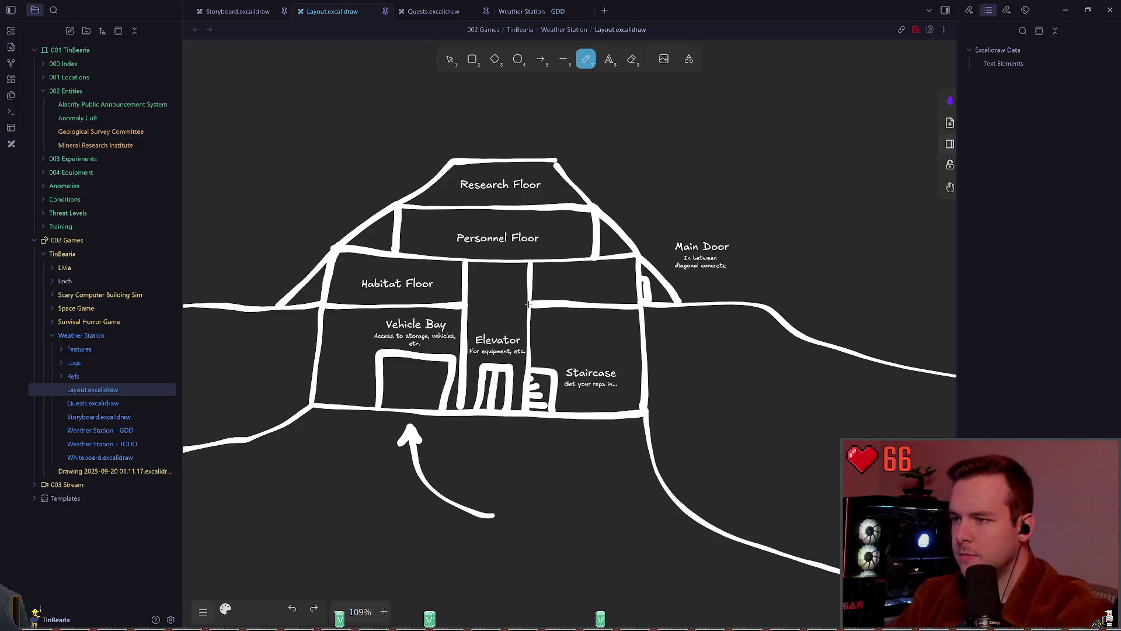
left_click_drag(529, 304, 465, 303)
key("ctrl+z")
left_click_drag(537, 304, 468, 304)
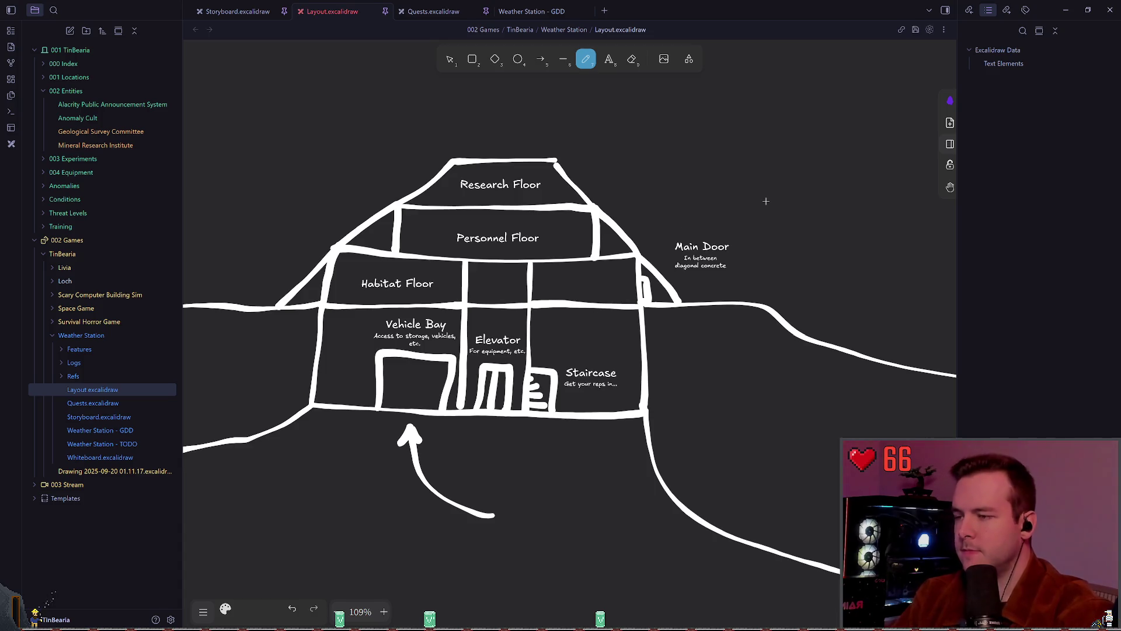
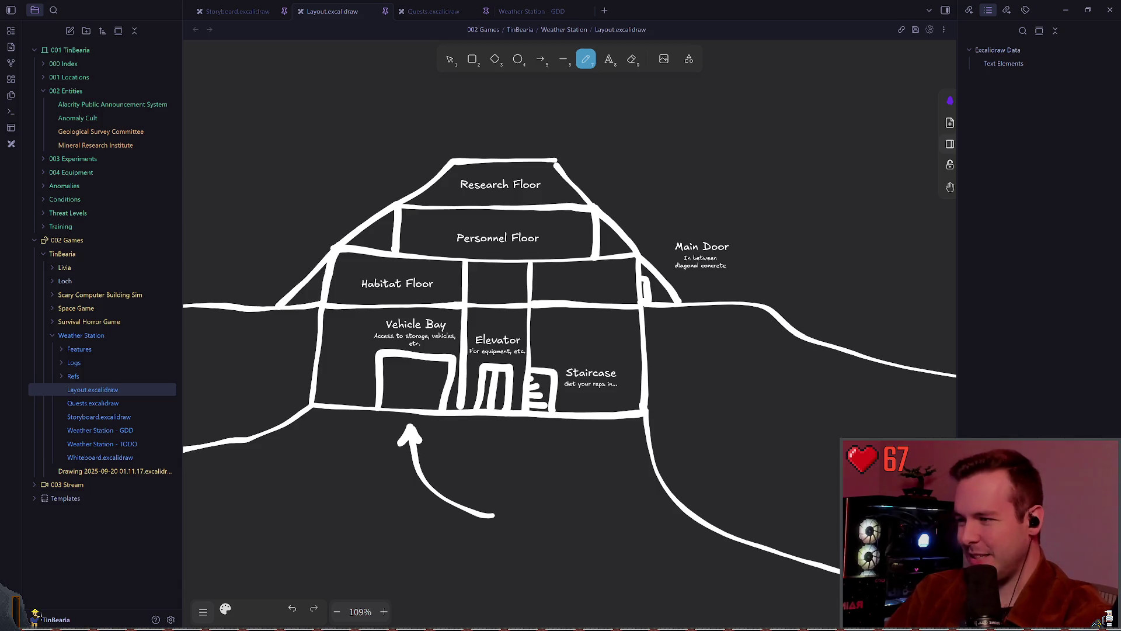
Switch from the Obsidian floor plan to the git terminal
key("alt+Tab")
Run git status to check the weather-station repository's working state
type("git status")
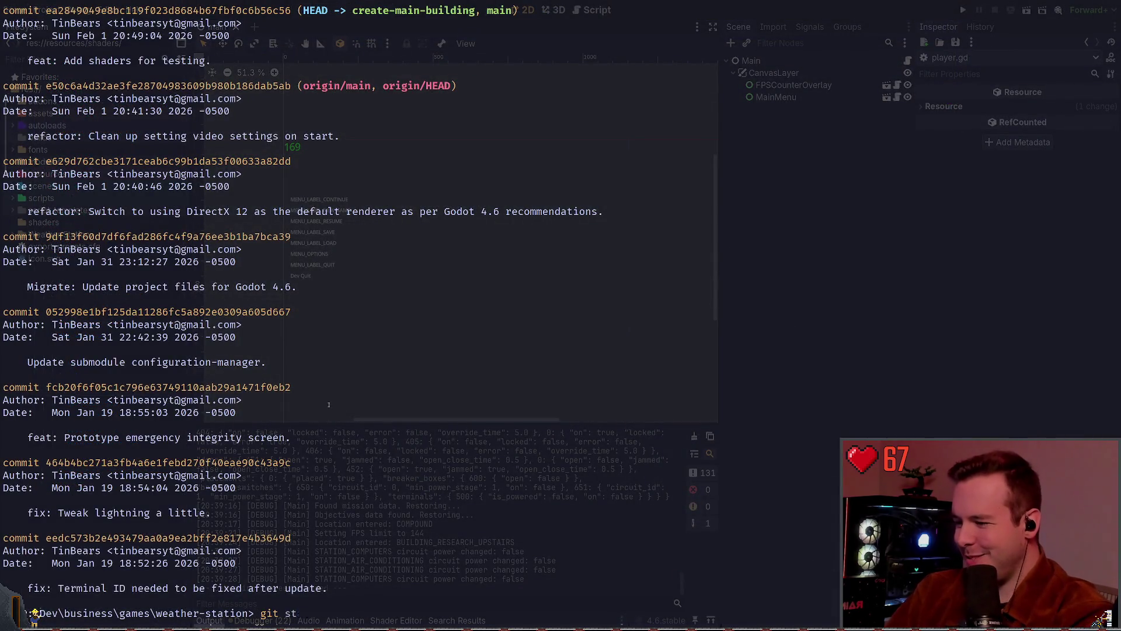
key("Return")
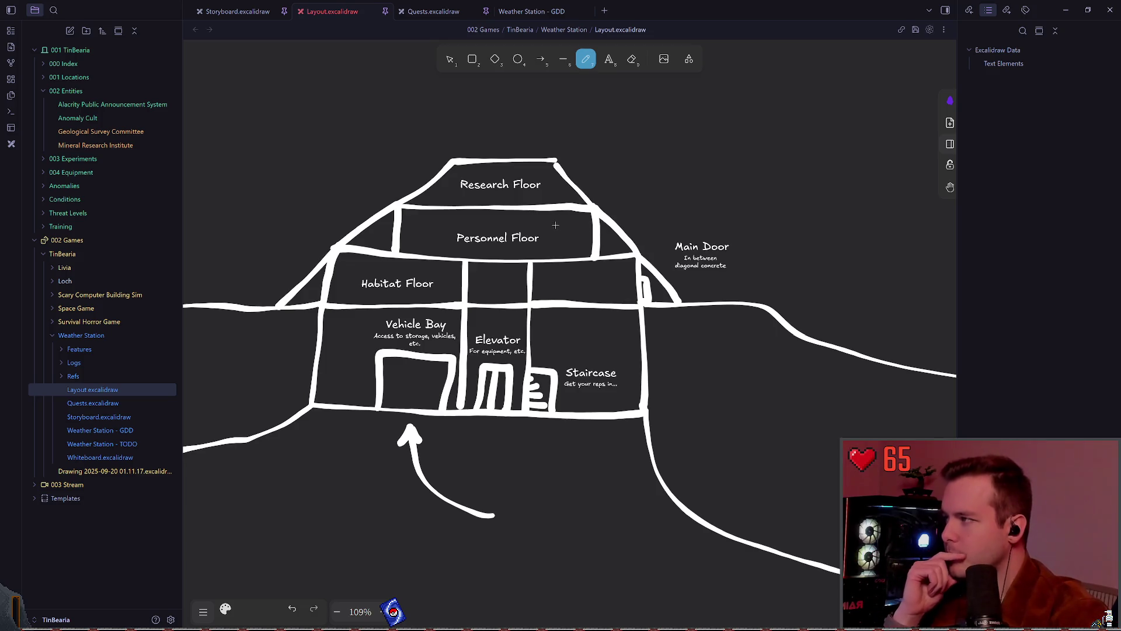
Pan the Layout drawing to the station building, then switch to the Godot editor
scroll(579, 225, "down", 10)
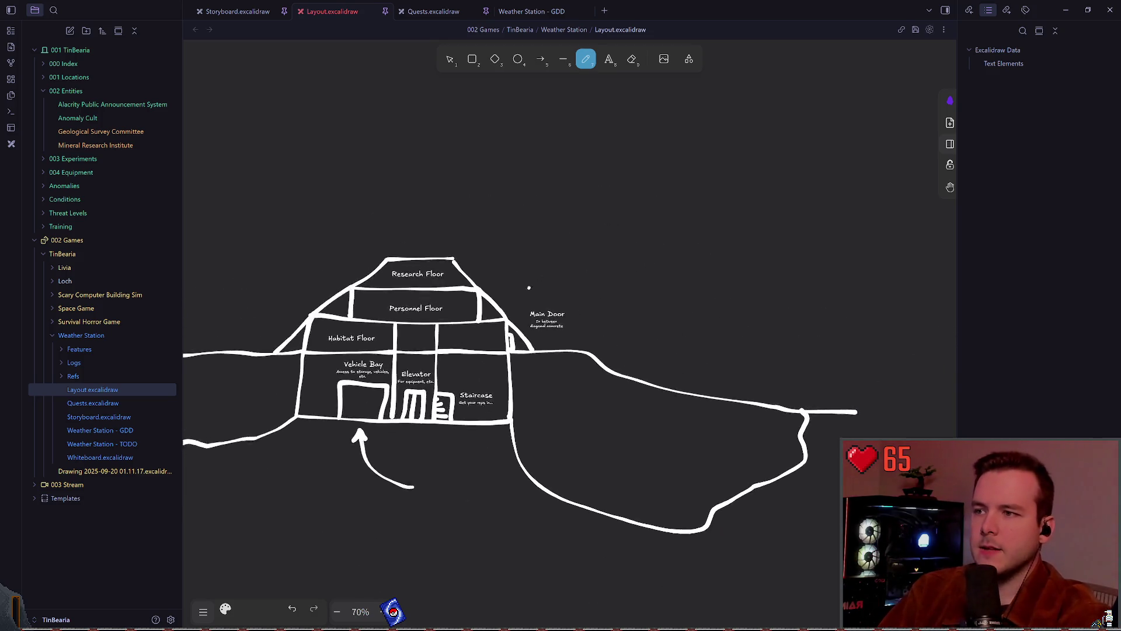
scroll(588, 240, "up", 2)
scroll(583, 238, "left", 5)
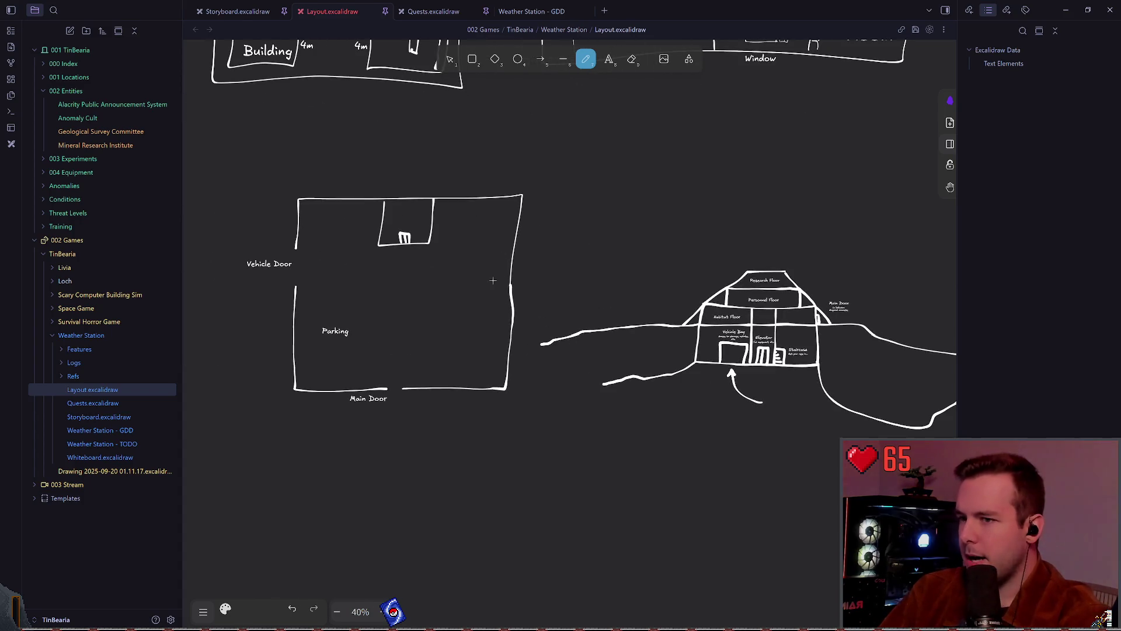
scroll(565, 234, "left", 5)
scroll(566, 234, "up", 5)
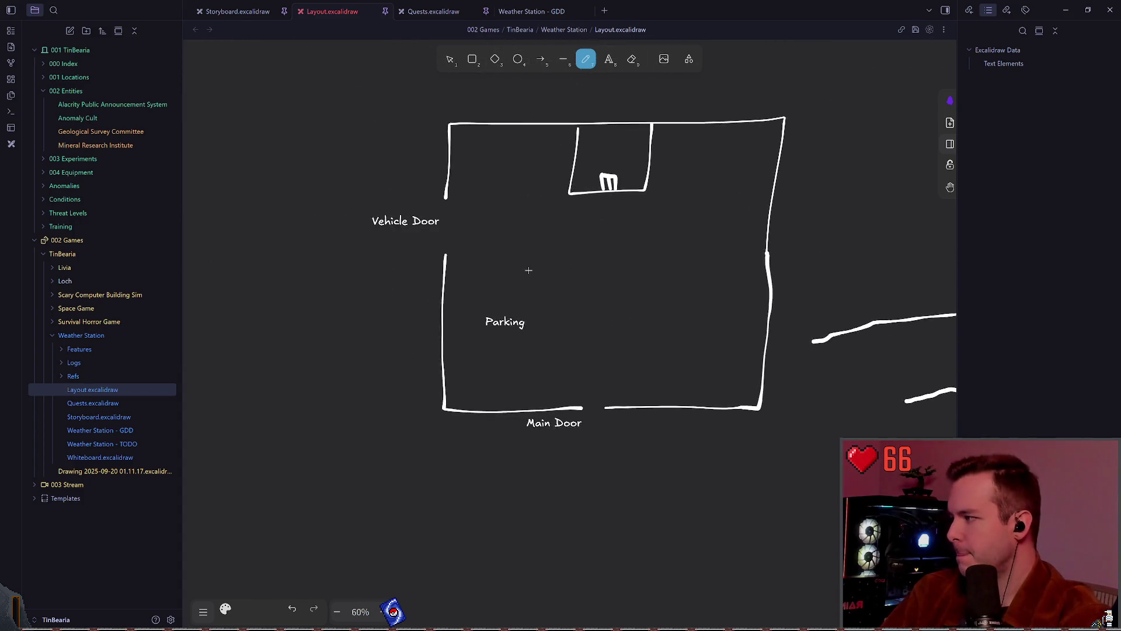
scroll(534, 263, "right", 1)
scroll(535, 263, "up", 1)
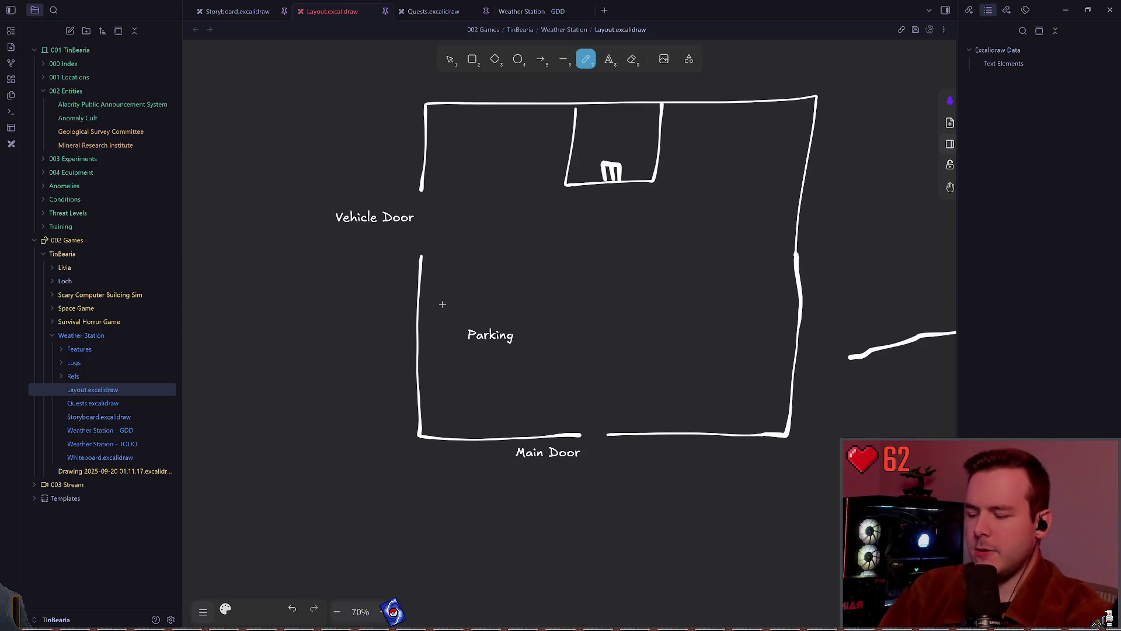
left_click_drag(866, 233, 677, 272)
scroll(811, 245, "down", 1)
mouse_move(811, 245)
left_mouse_down()
mouse_move(554, 221)
mouse_move(615, 199)
mouse_move(562, 174)
left_mouse_up()
scroll(554, 220, "up", 2)
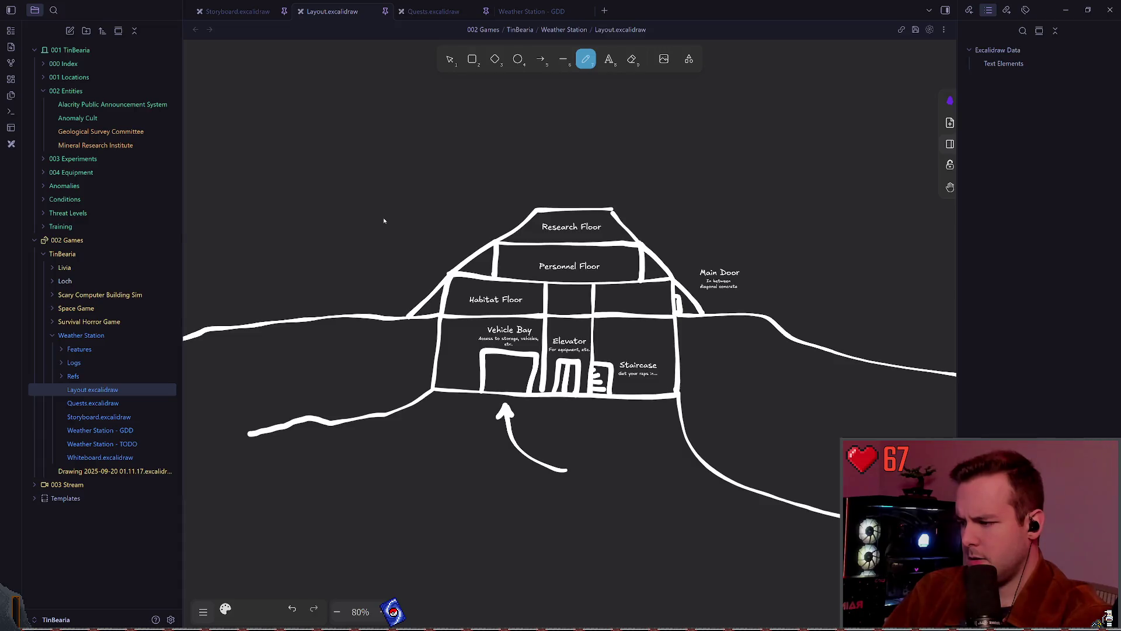
key("alt+Tab")
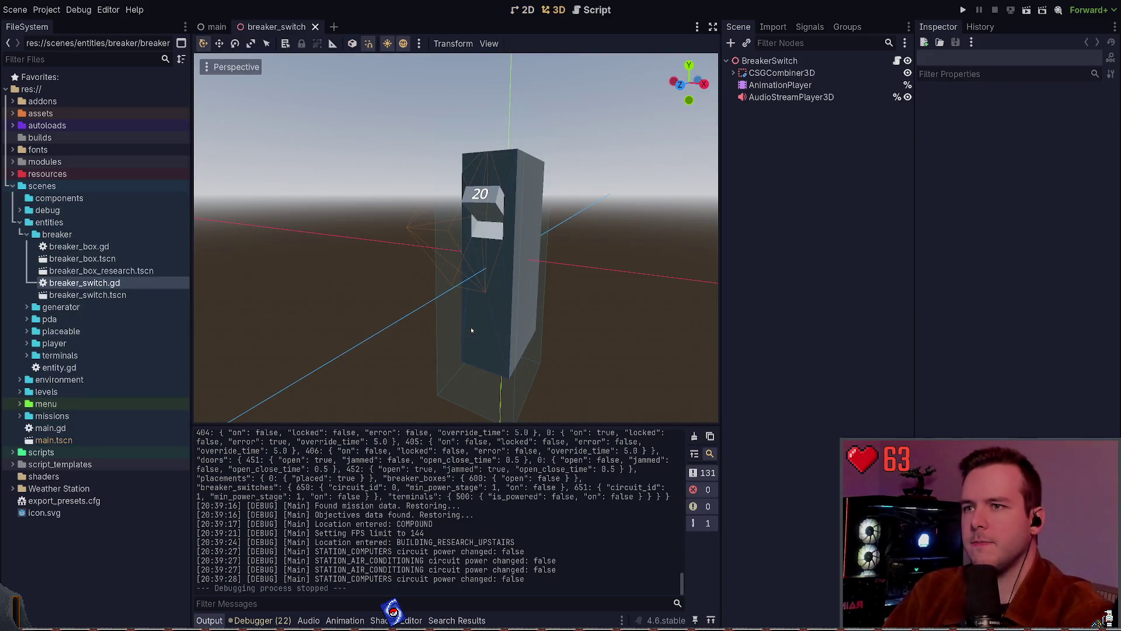
Select the breaker switch's AnimationPlayer and play its 'on' lever-flip animation
left_click(776, 86)
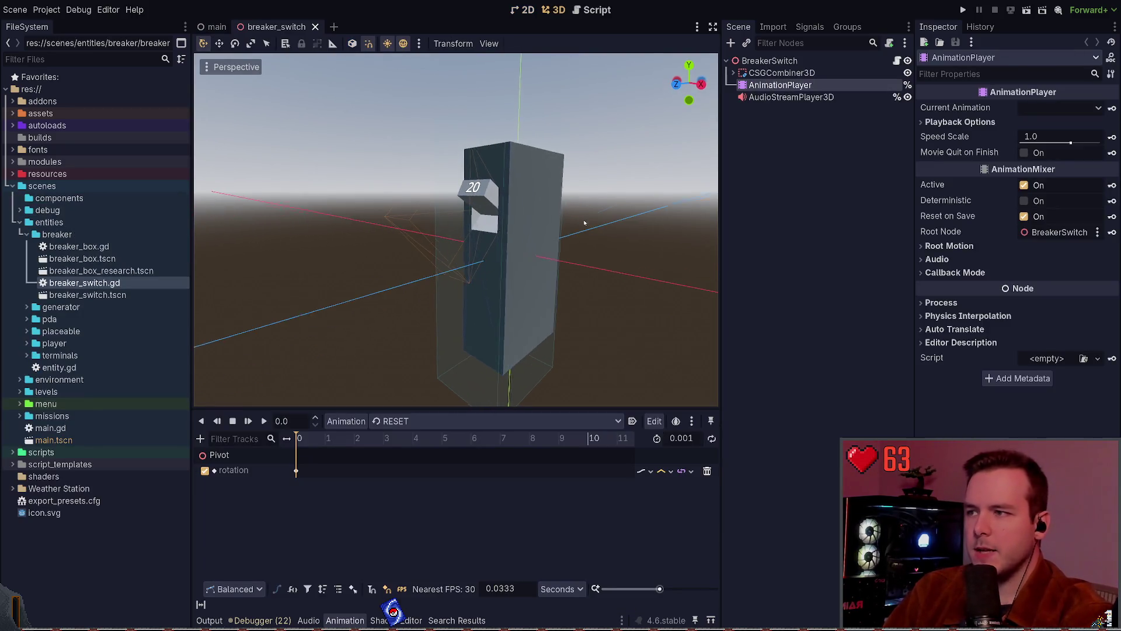
mouse_move(591, 224)
left_mouse_down()
mouse_move(548, 263)
mouse_move(514, 327)
left_mouse_up()
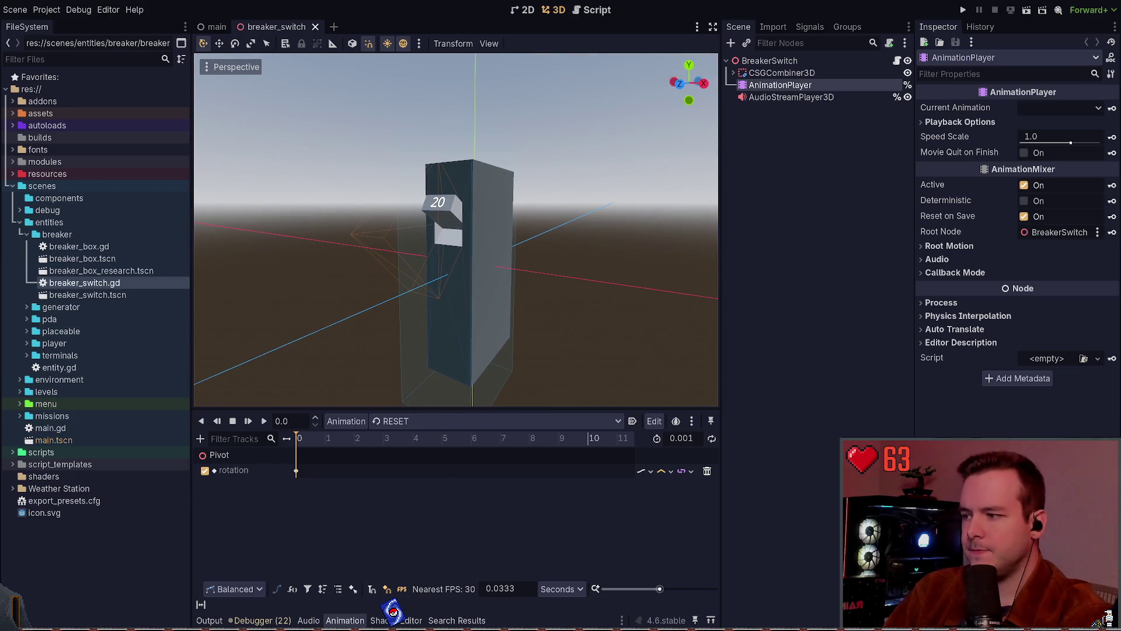
left_click(408, 421)
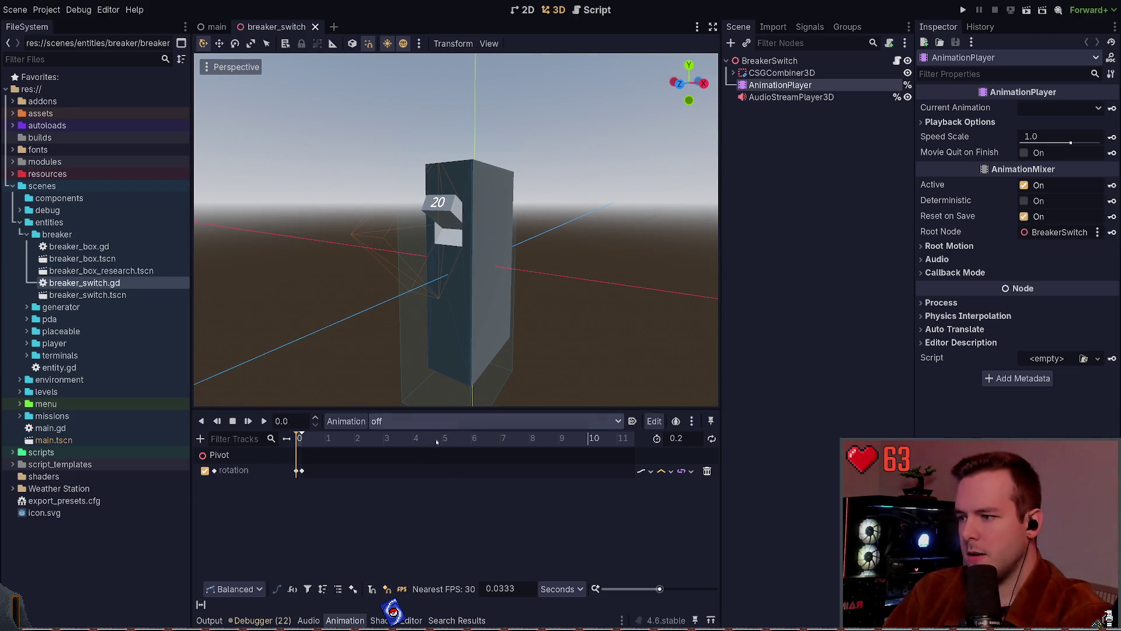
left_click(397, 448)
left_click(264, 420)
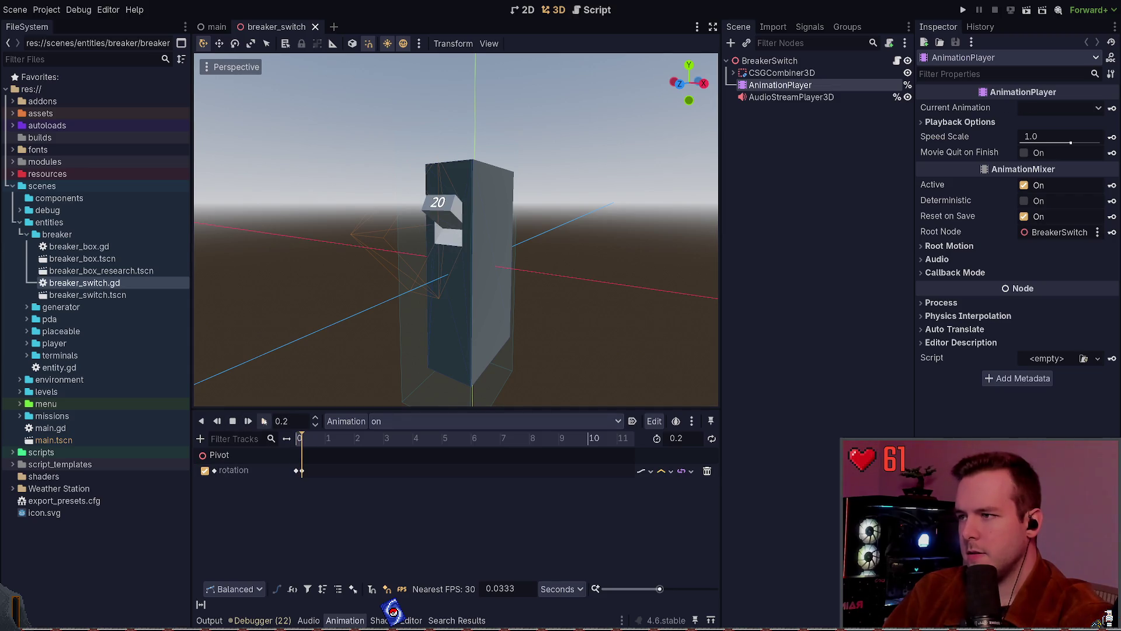
Load the 'off' animation, then set the Animation dropdown back to RESET
left_click(403, 421)
left_click(400, 435)
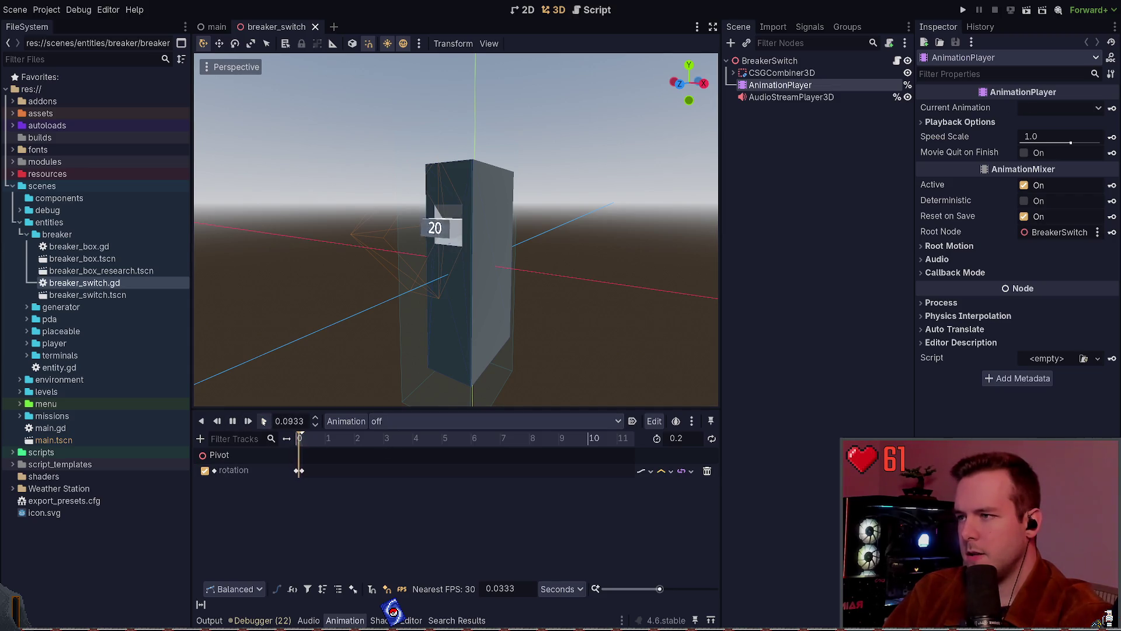
left_click(397, 421)
left_click(397, 434)
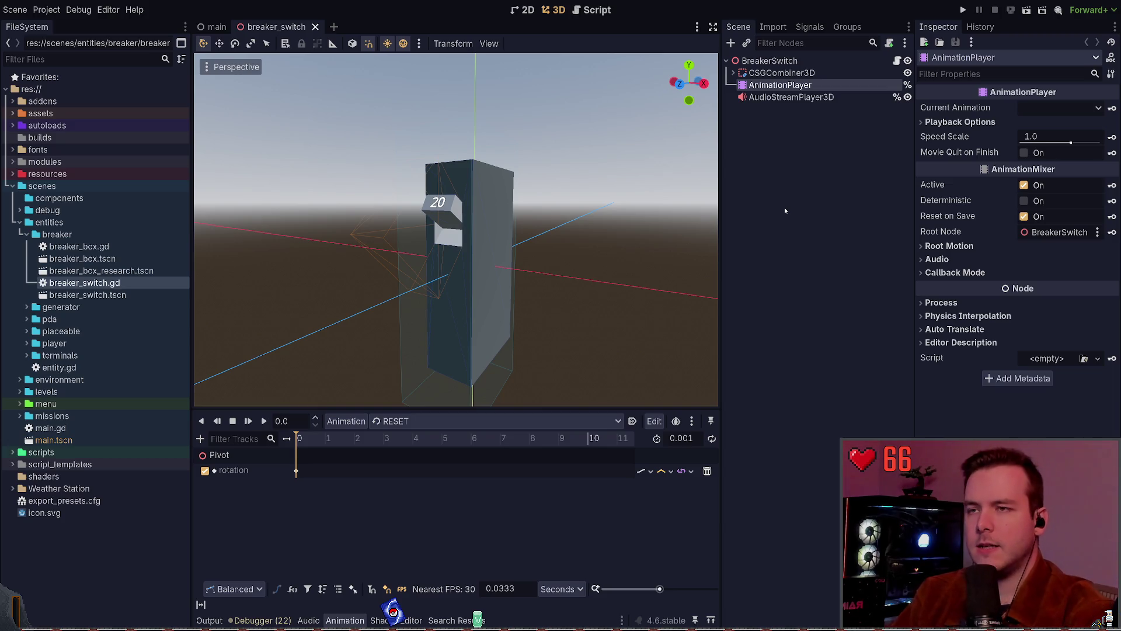
Close the breaker_switch scene tab and return to Obsidian's Layout.excalidraw
left_click(316, 27)
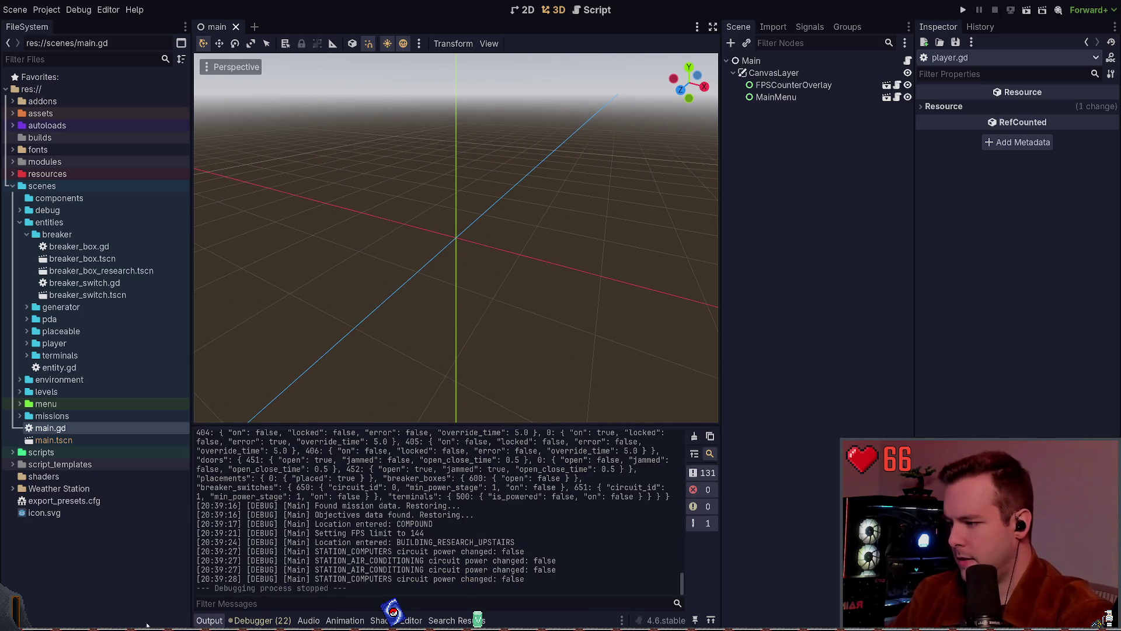
key("alt+Tab")
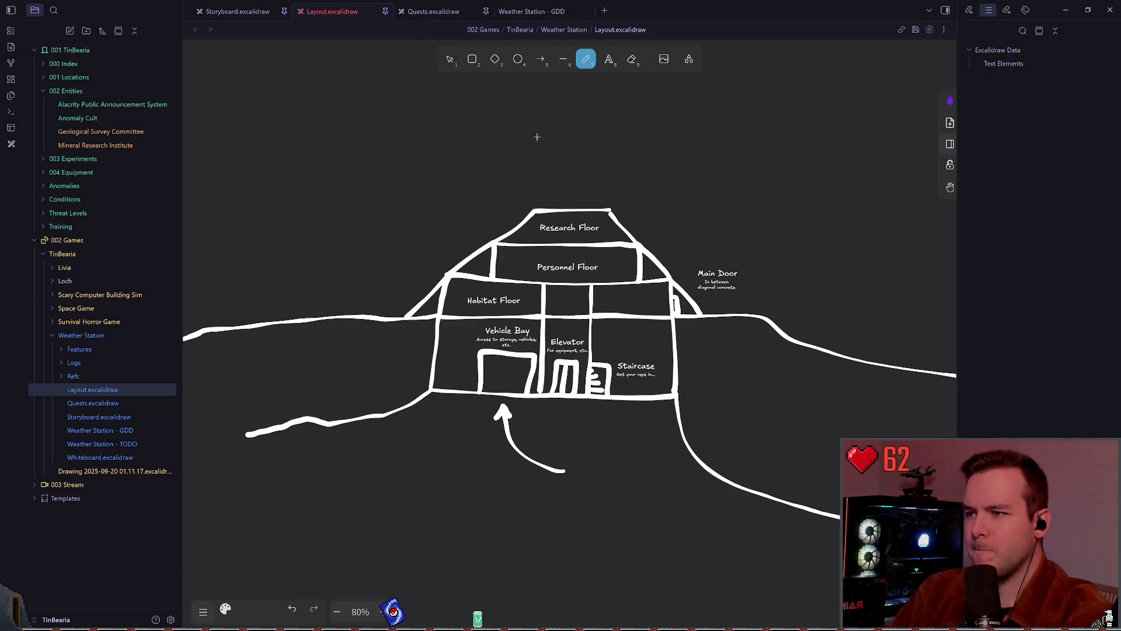
Move the Vehicle Door label up and save the drawing
scroll(537, 137, "right", 2)
scroll(375, 125, "right", 2)
scroll(543, 132, "left", 3)
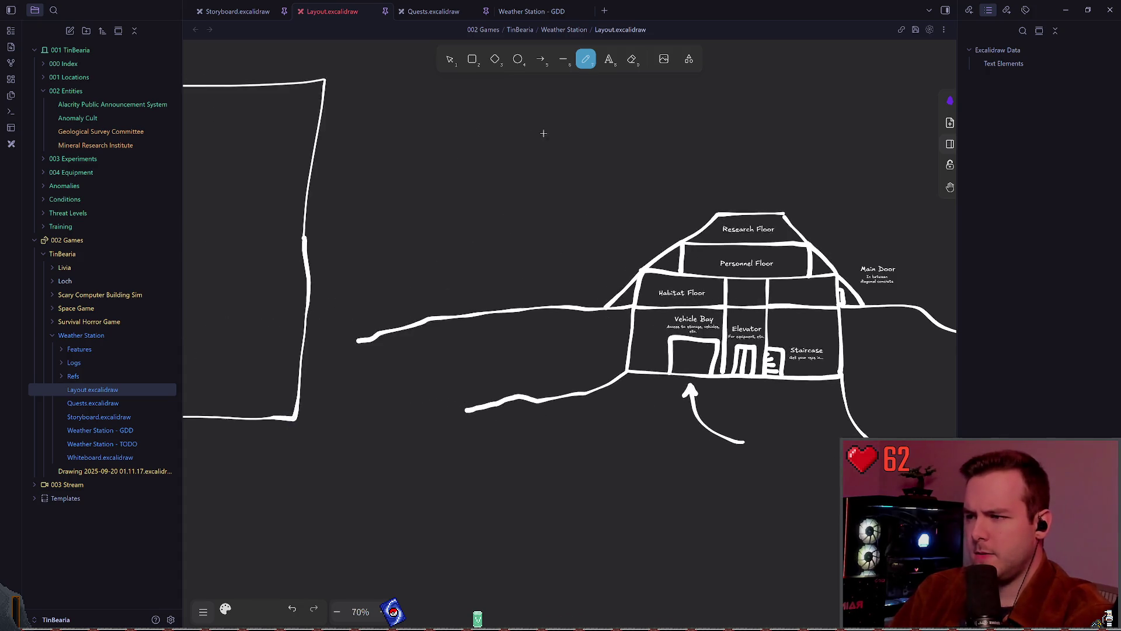
scroll(428, 120, "down", 5)
scroll(449, 174, "left", 4)
scroll(448, 174, "up", 5)
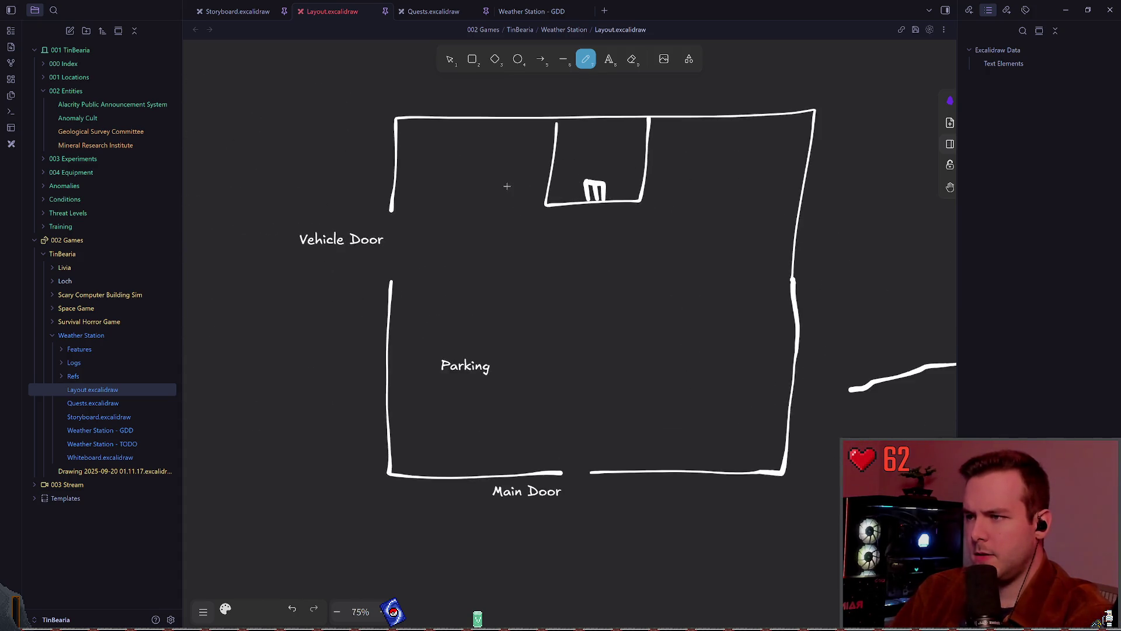
left_click(450, 59)
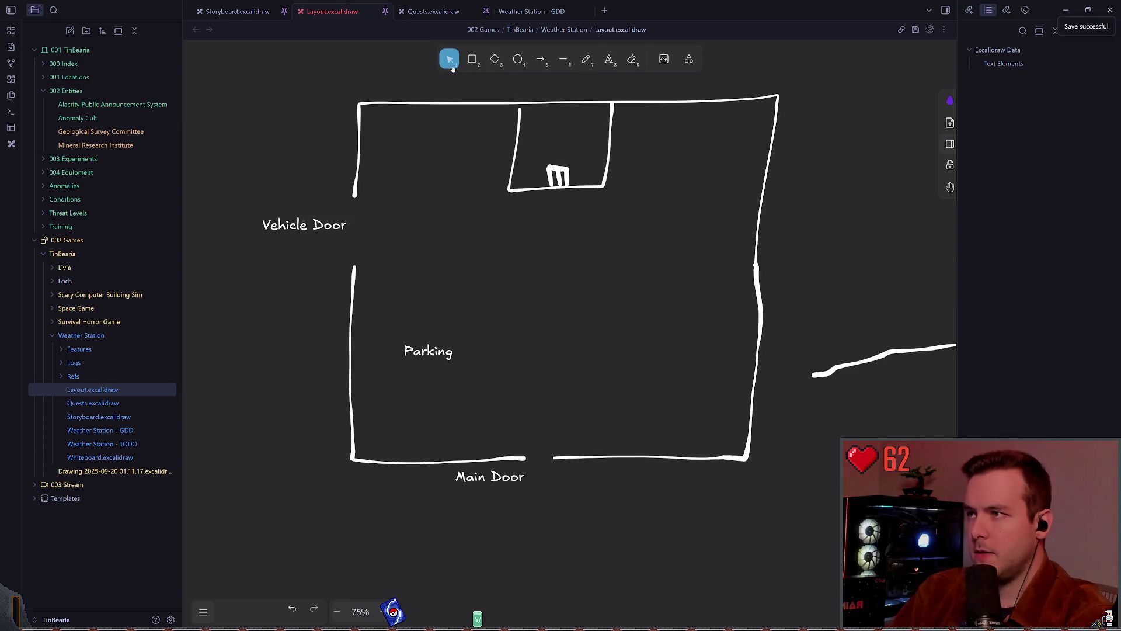
left_click_drag(310, 226, 307, 198)
left_click_drag(306, 193, 306, 191)
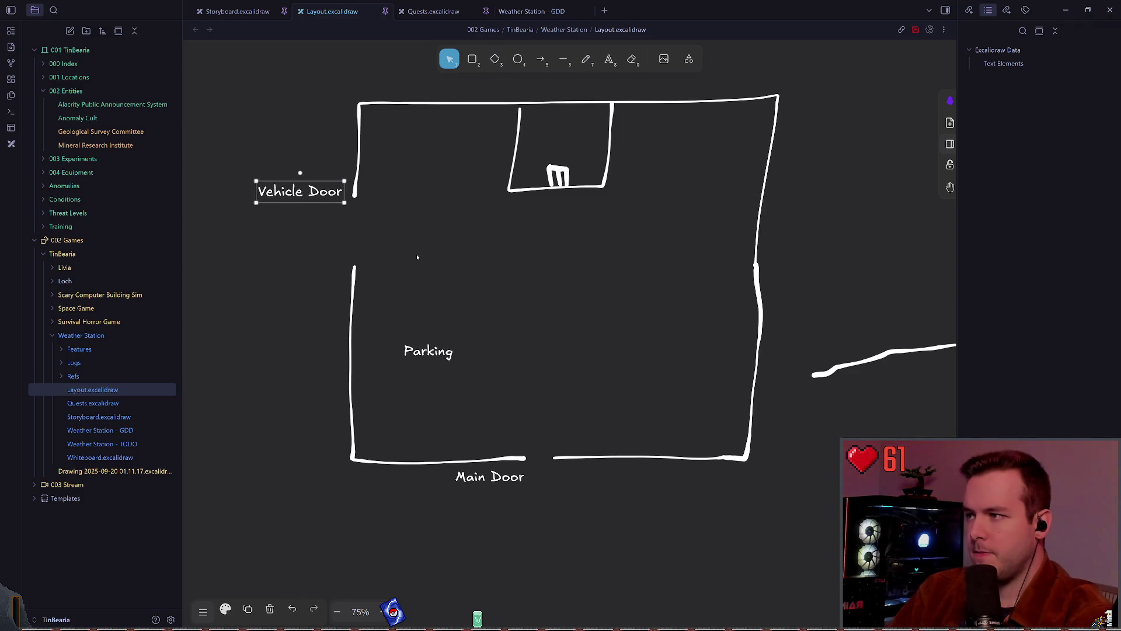
left_click(415, 253)
key("ctrl+s")
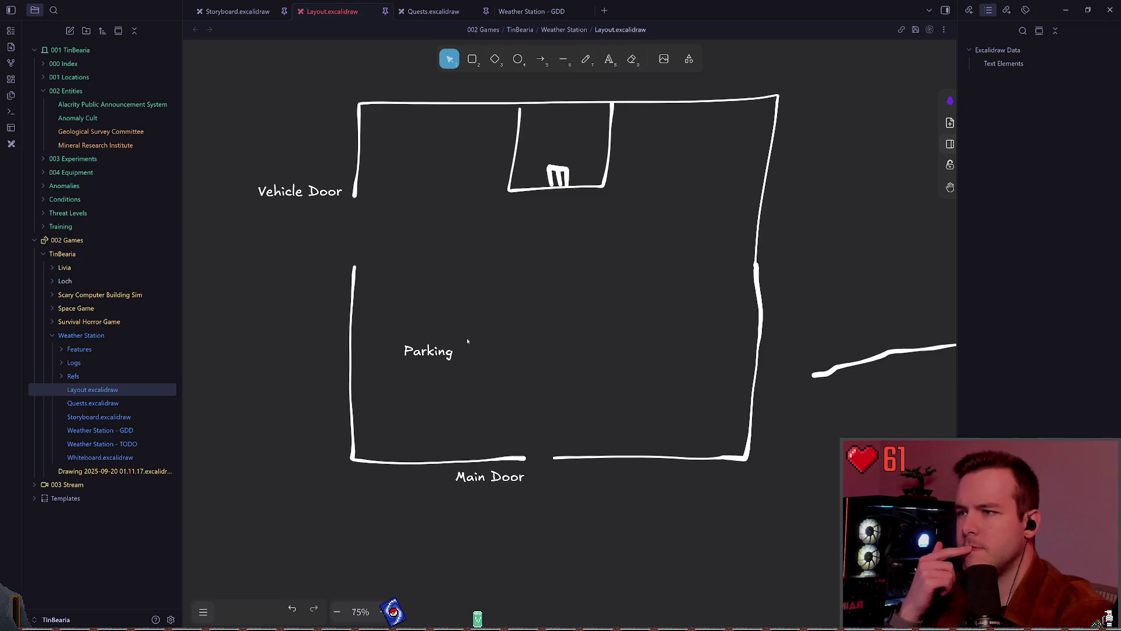
Delete the Main Door label and shift the whole room layout down and left
left_click(491, 476)
key("Delete")
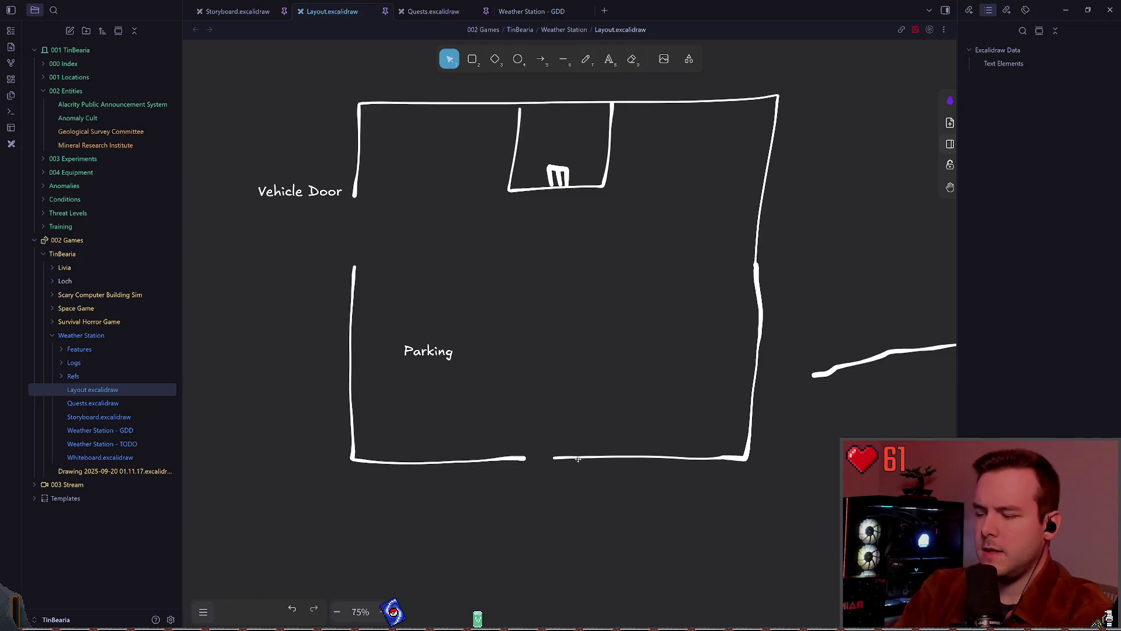
scroll(586, 250, "down", 5)
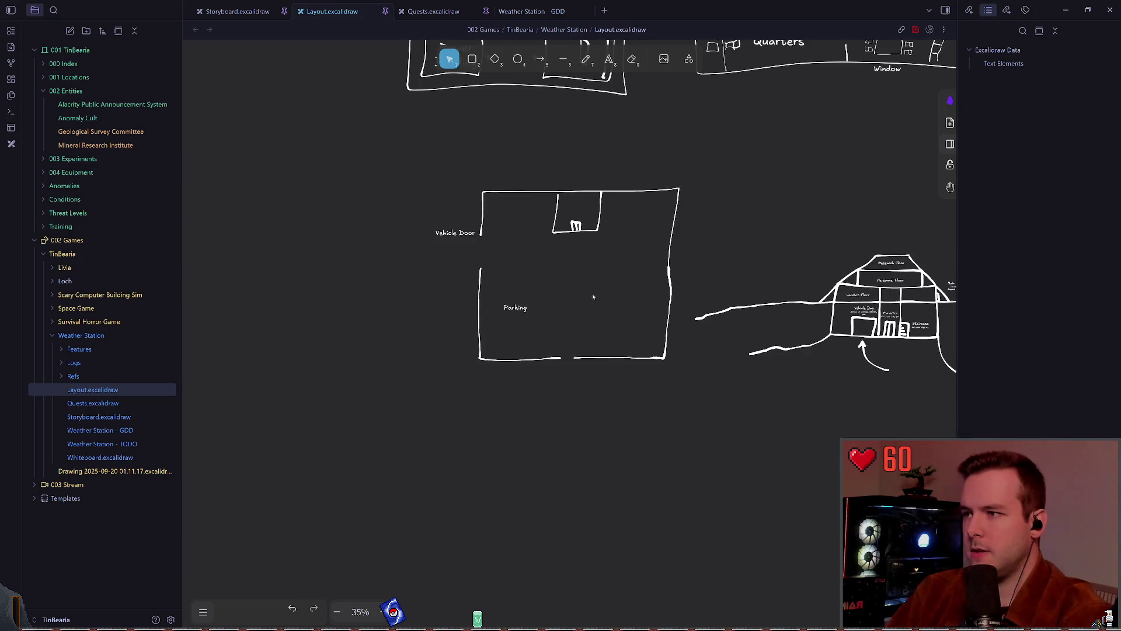
mouse_move(378, 425)
left_mouse_down()
mouse_move(432, 363)
mouse_move(685, 167)
left_mouse_up()
mouse_move(650, 225)
left_mouse_down()
mouse_move(639, 268)
mouse_move(647, 263)
mouse_move(608, 268)
mouse_move(633, 245)
left_mouse_up()
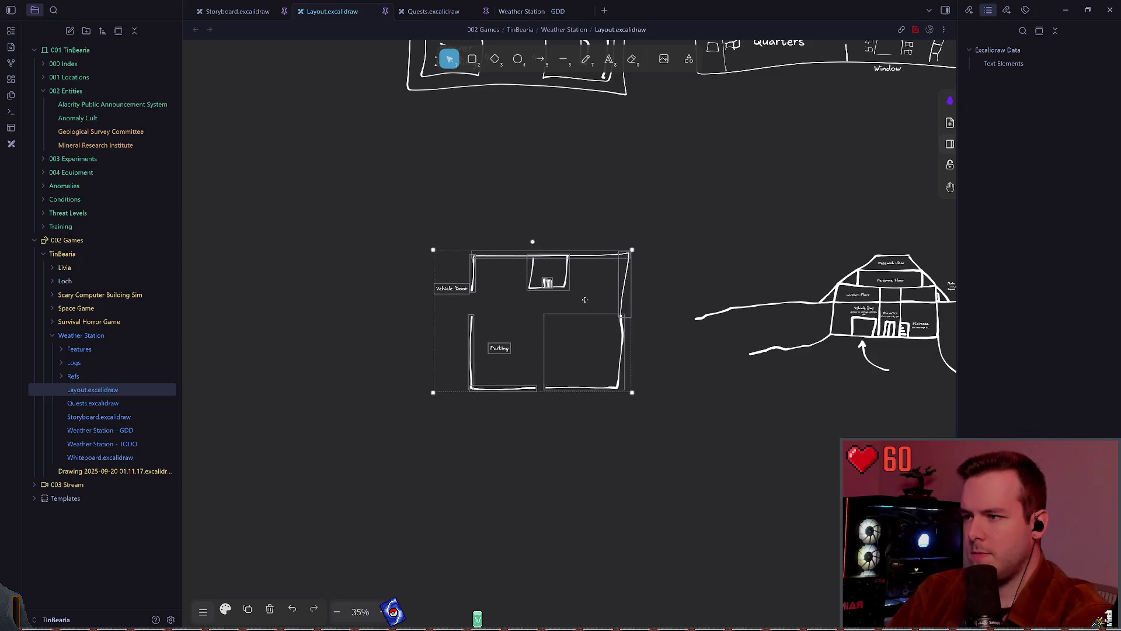
left_click(600, 230)
Rotate the small inner room a quarter turn against the right wall
scroll(546, 341, "up", 3)
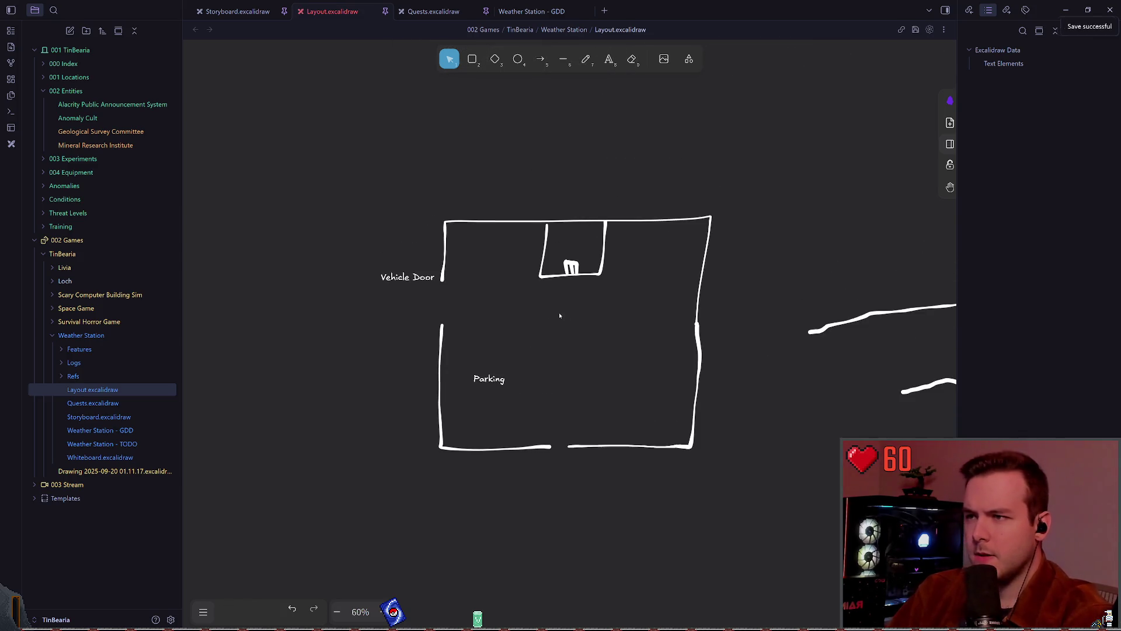
scroll(558, 313, "up", 2)
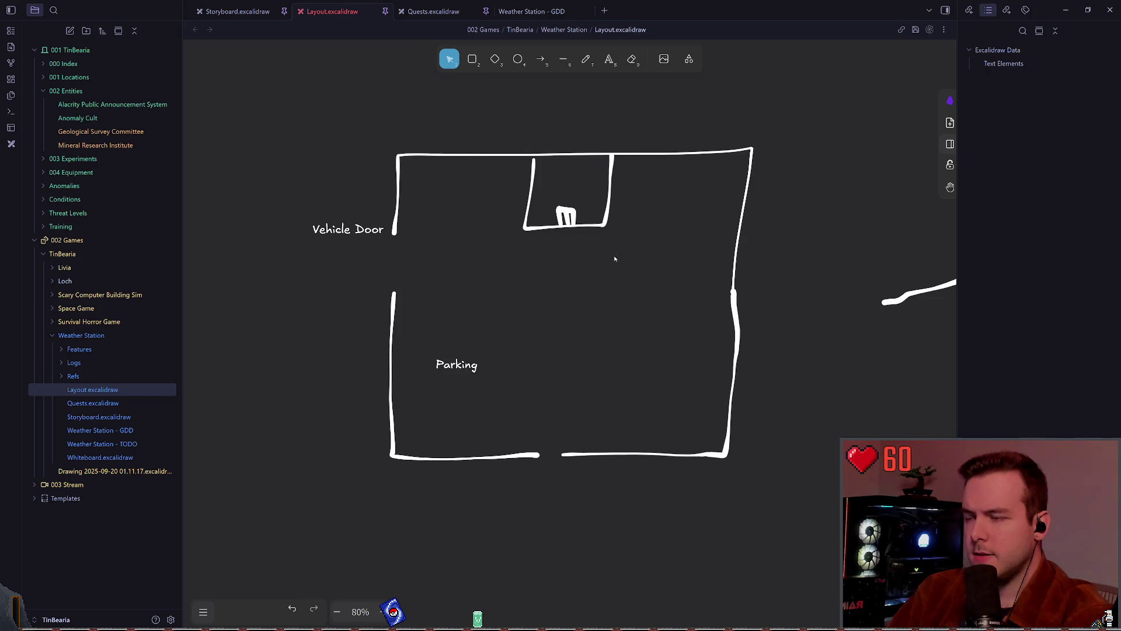
left_click(547, 227)
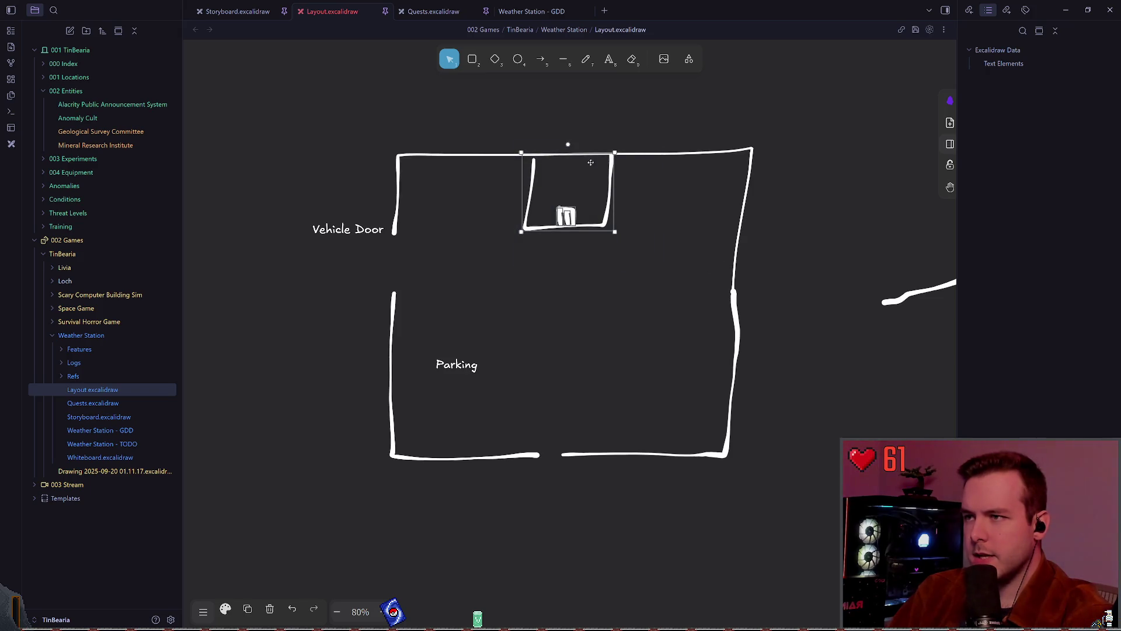
mouse_move(568, 145)
left_mouse_down()
mouse_move(738, 281)
mouse_move(725, 300)
left_mouse_up()
left_click(775, 263)
Stretch the bottom wall to close its gap and reposition the Parking label
scroll(558, 315, "left", 2)
scroll(558, 316, "down", 1)
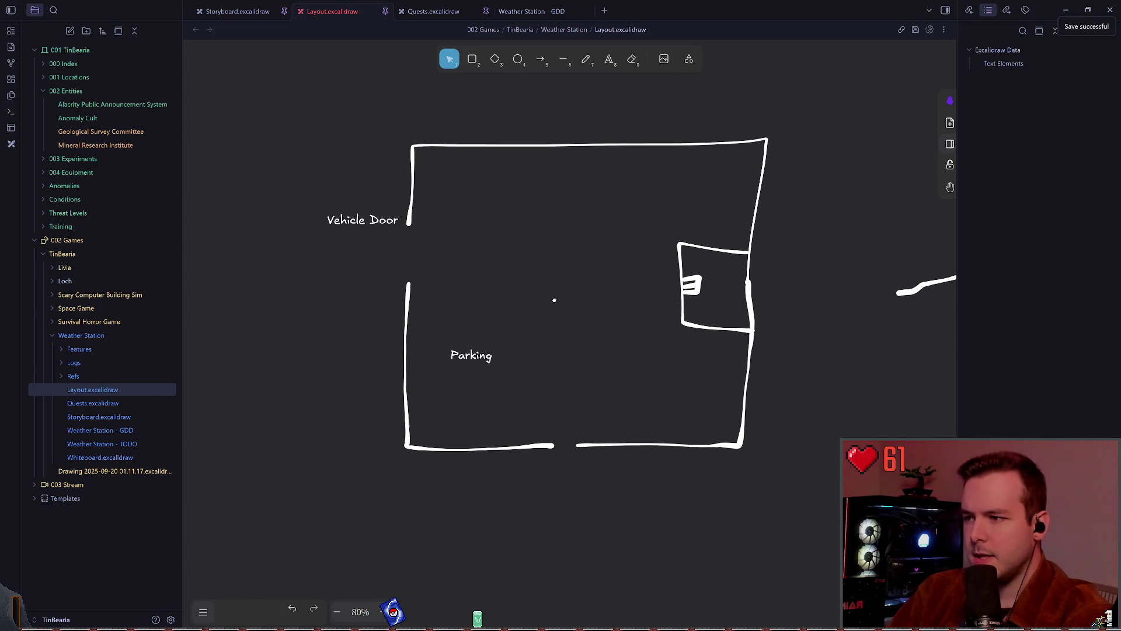
mouse_move(476, 353)
left_mouse_down()
mouse_move(501, 372)
mouse_move(503, 360)
left_mouse_up()
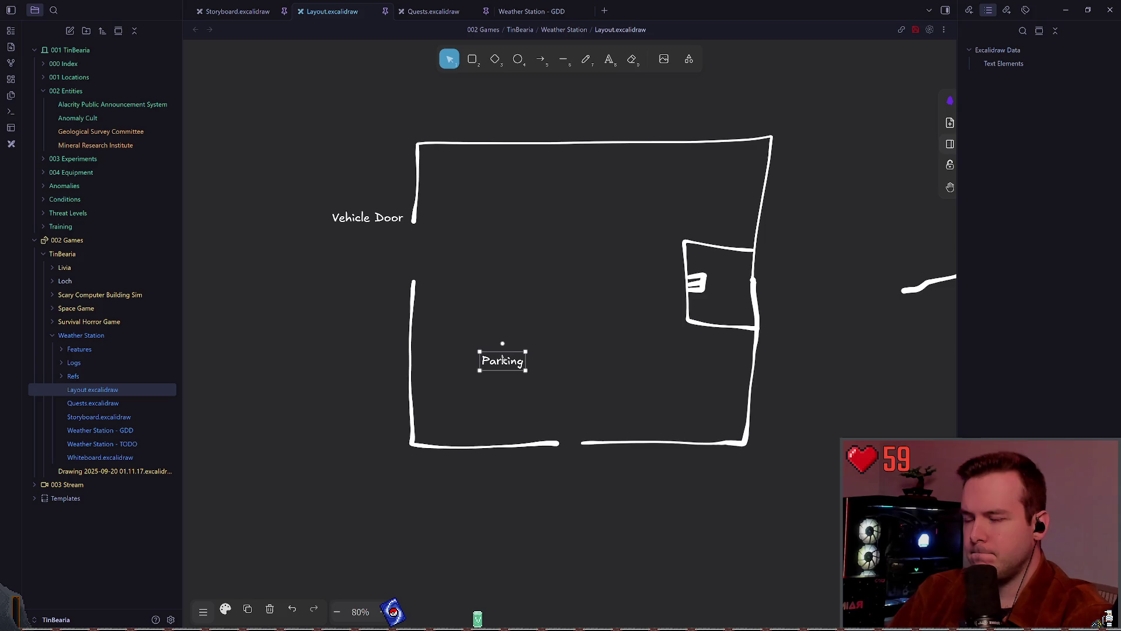
left_click(638, 353)
left_click(491, 444)
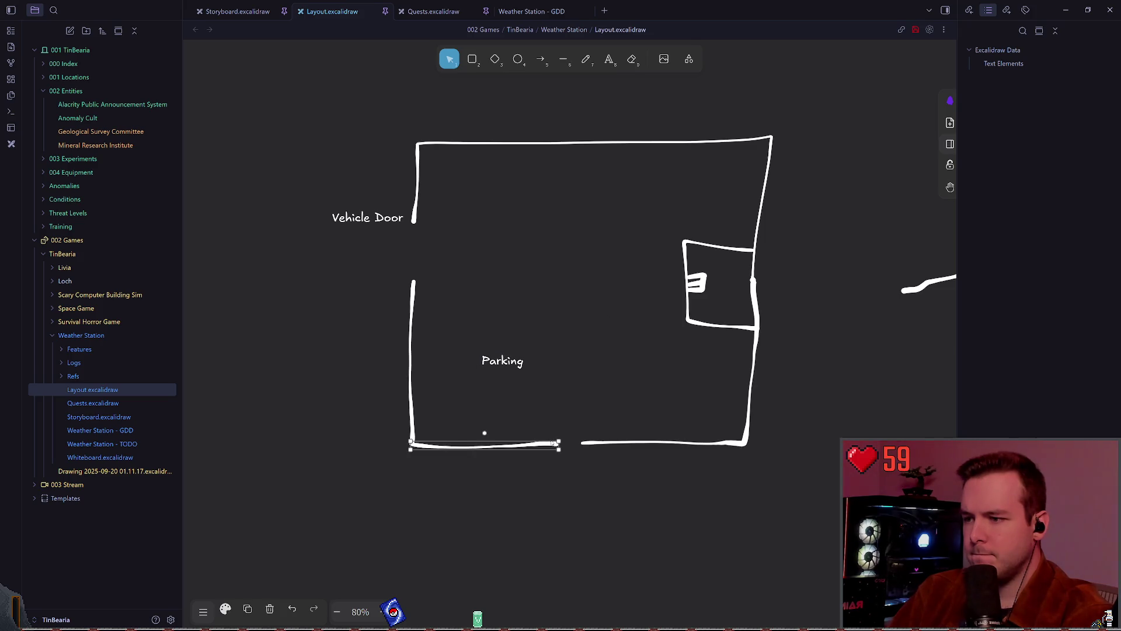
left_click_drag(559, 444, 584, 445)
left_click(613, 383)
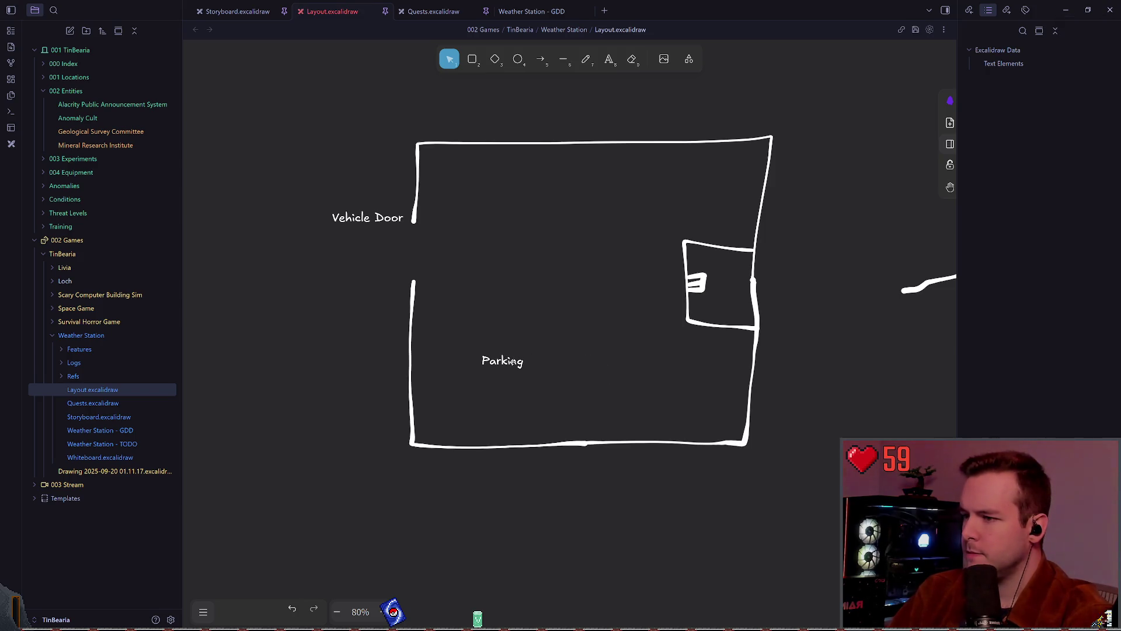
mouse_move(512, 360)
left_mouse_down()
mouse_move(493, 362)
mouse_move(488, 335)
mouse_move(484, 362)
left_mouse_up()
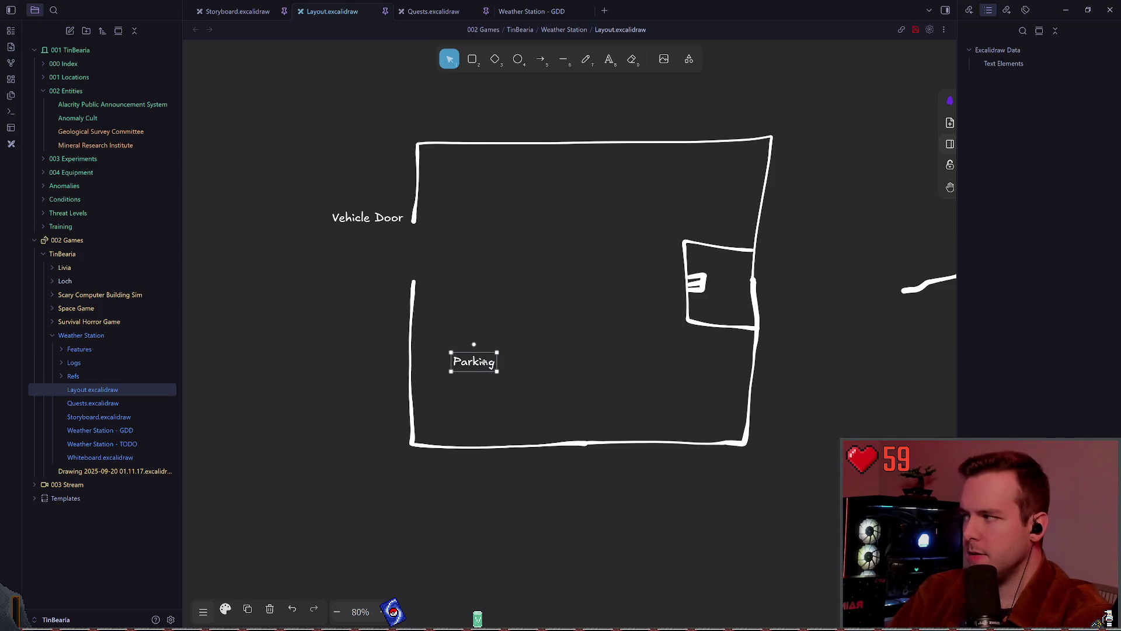
Freehand-draw a lower-right room with small alcoves on its left and top walls, and save
left_click(586, 59)
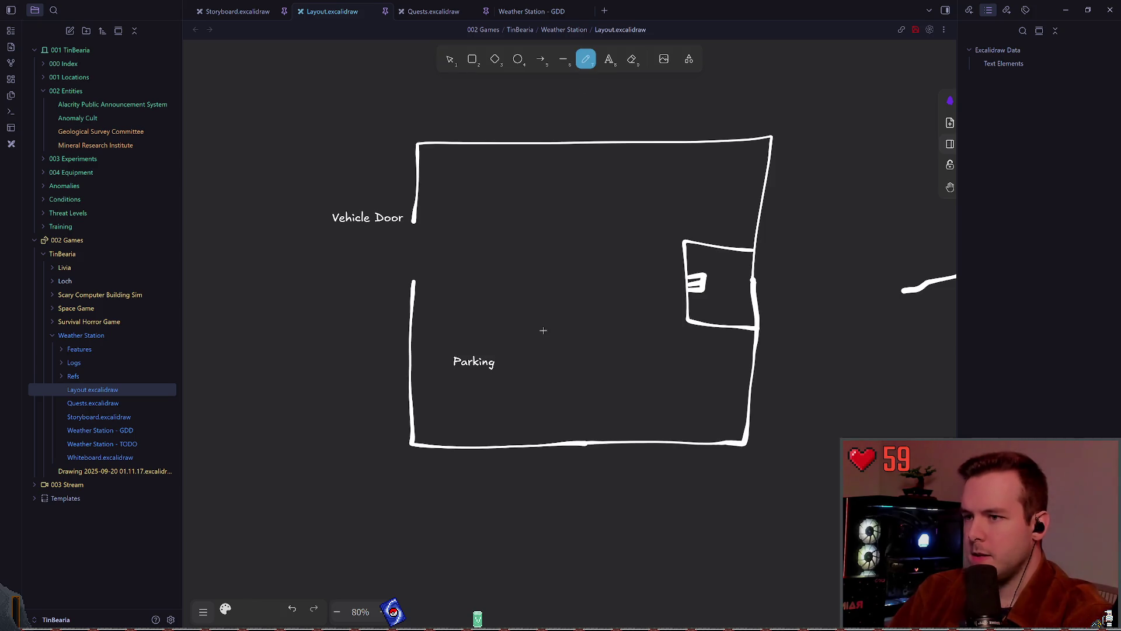
scroll(519, 302, "up", 2)
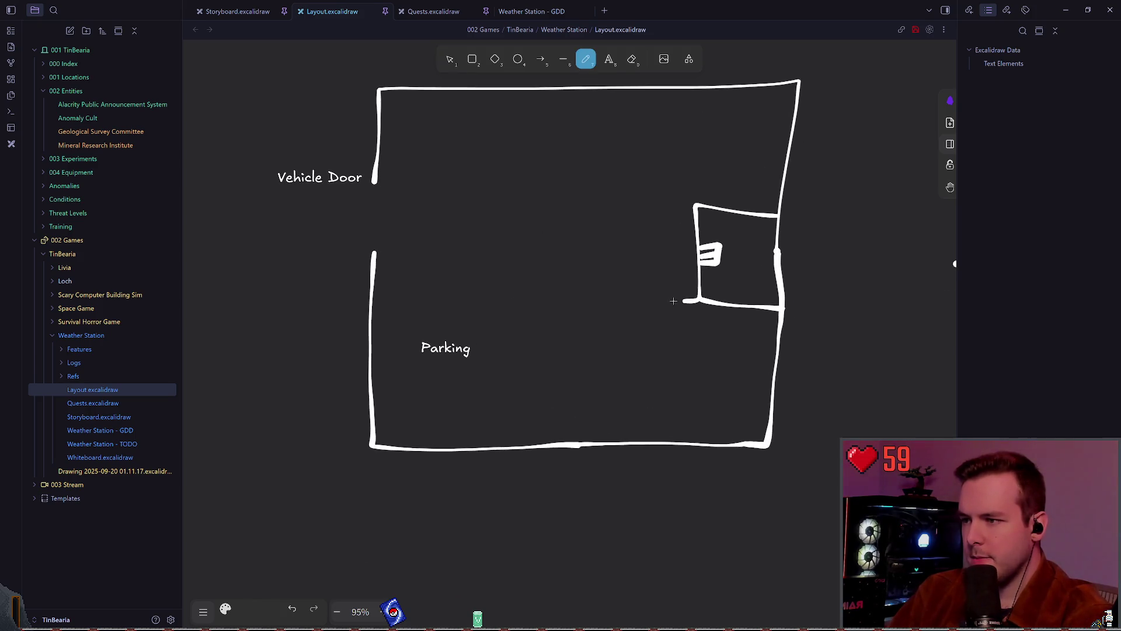
mouse_move(673, 301)
left_mouse_down()
mouse_move(531, 302)
mouse_move(531, 448)
left_mouse_up()
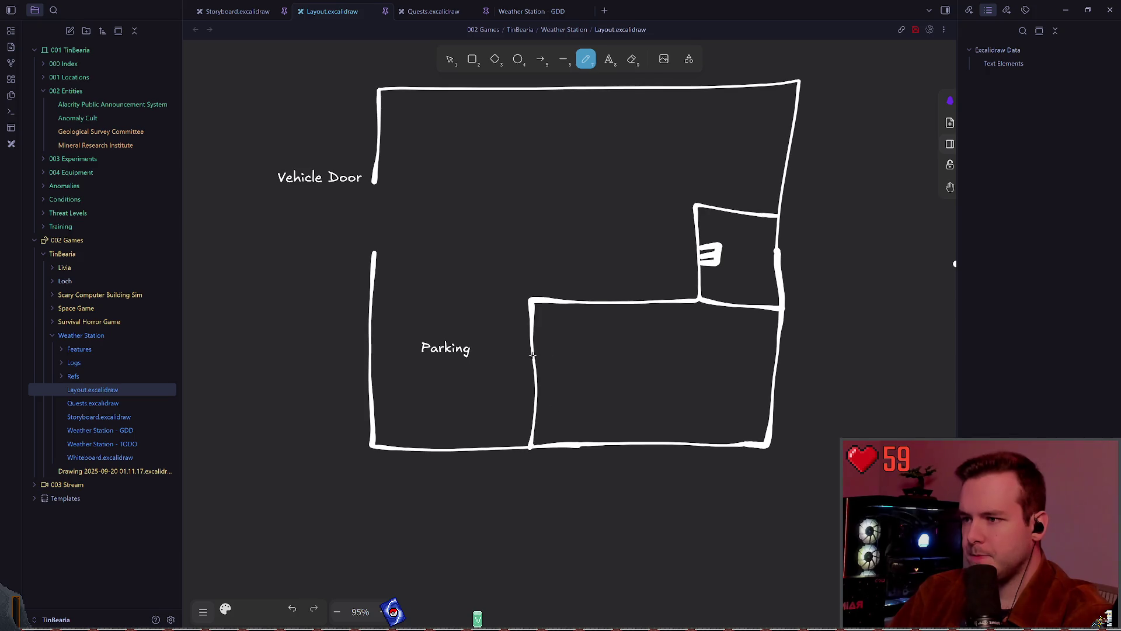
mouse_move(532, 354)
left_mouse_down()
mouse_move(561, 354)
mouse_move(564, 398)
mouse_move(532, 401)
left_mouse_up()
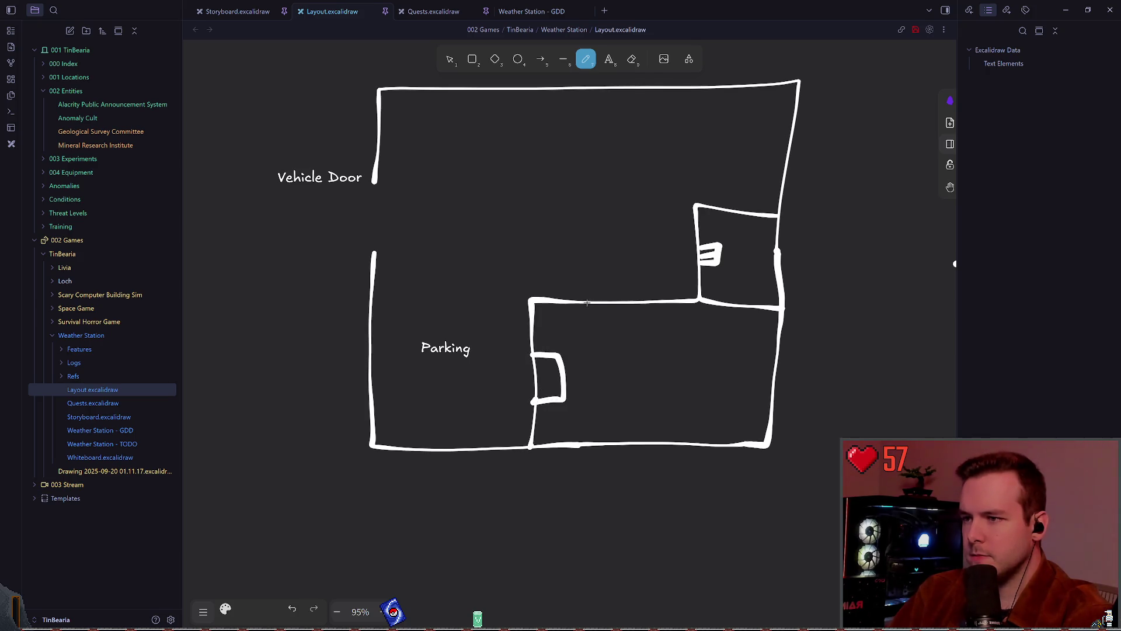
mouse_move(593, 279)
left_mouse_down()
mouse_move(641, 282)
mouse_move(643, 302)
left_mouse_up()
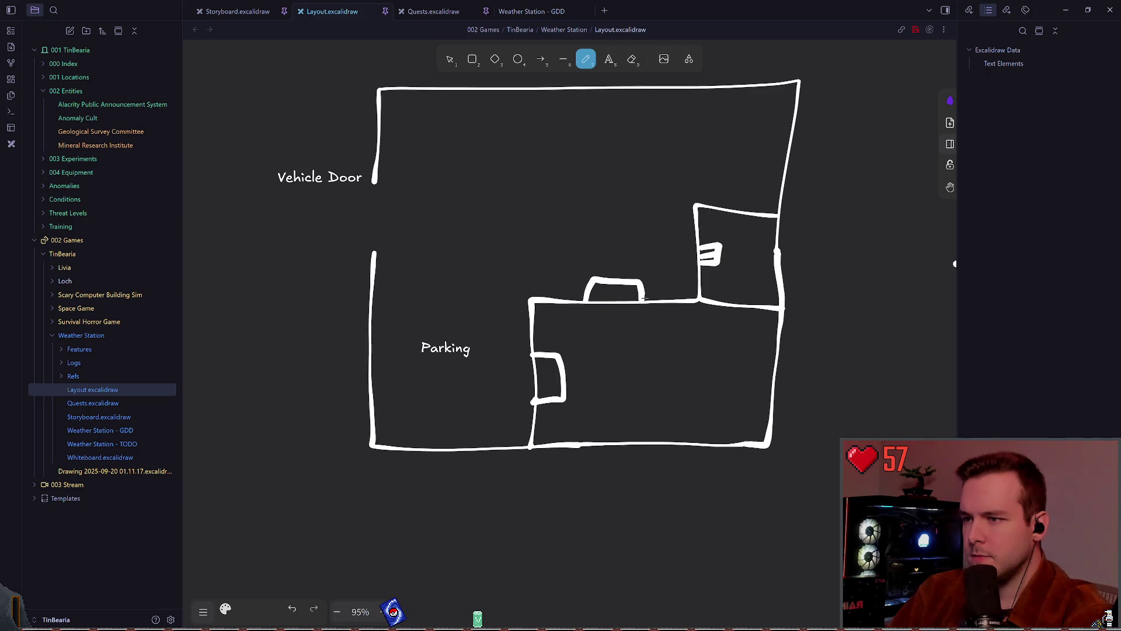
scroll(543, 267, "right", 1)
scroll(543, 266, "right", 3)
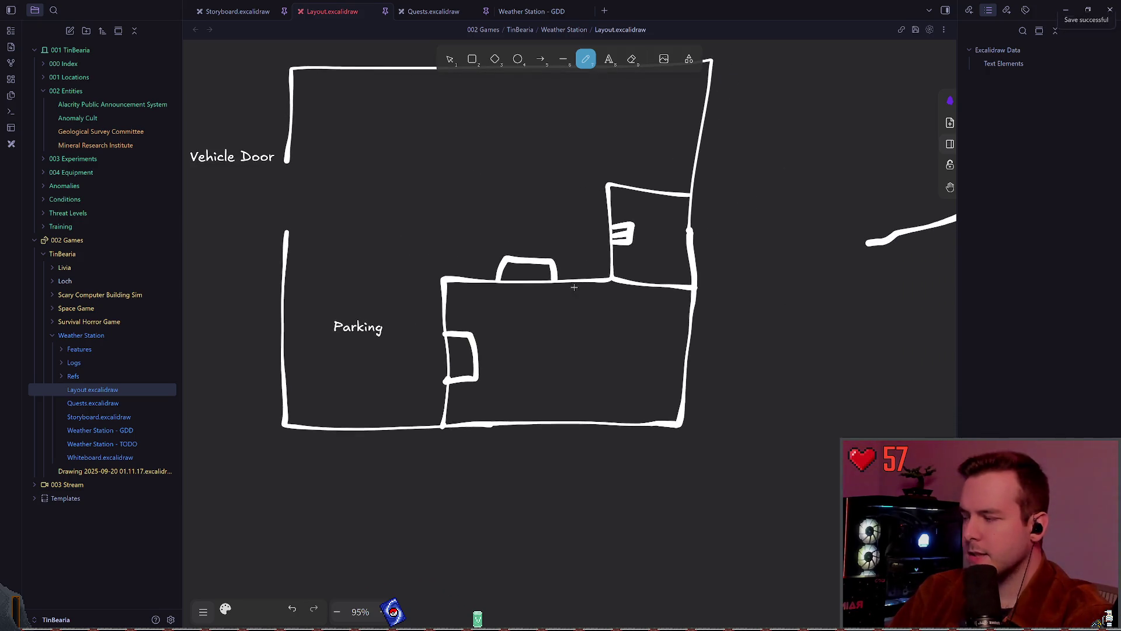
scroll(579, 255, "left", 3)
scroll(579, 255, "up", 2)
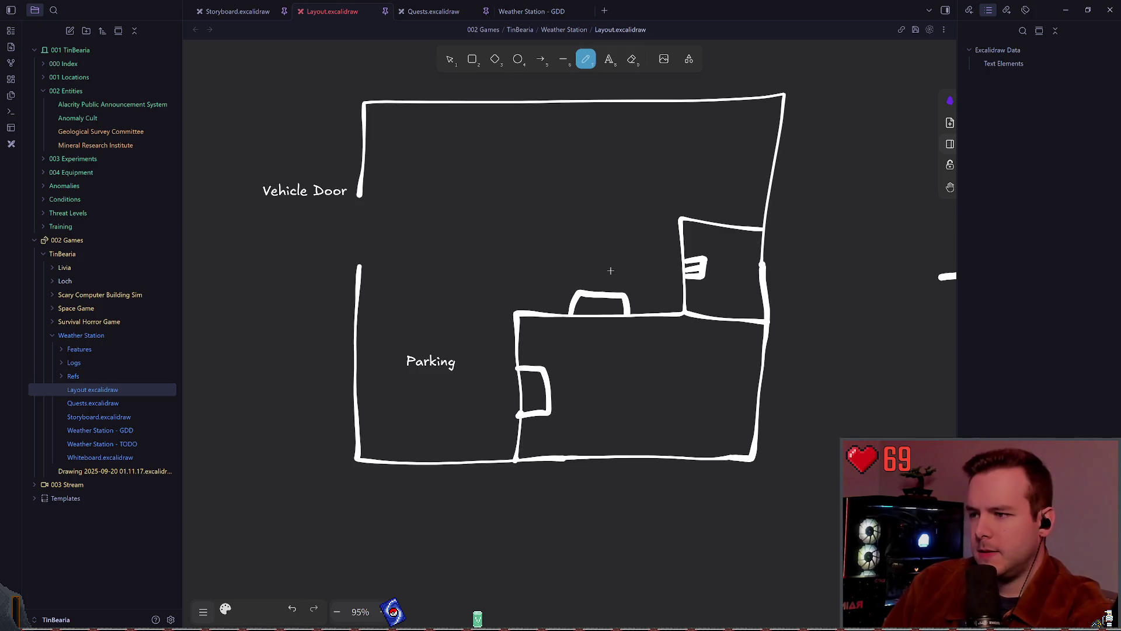
key("ctrl+s")
Delete and redraw the small alcove beside Parking, then save
left_click(453, 55)
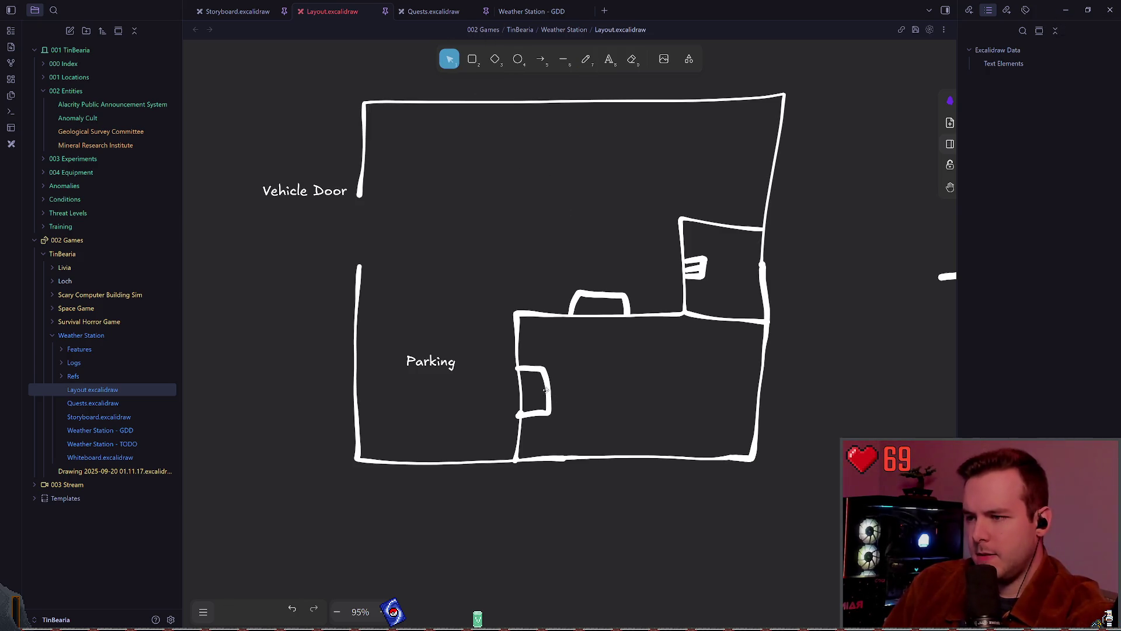
left_click(546, 390)
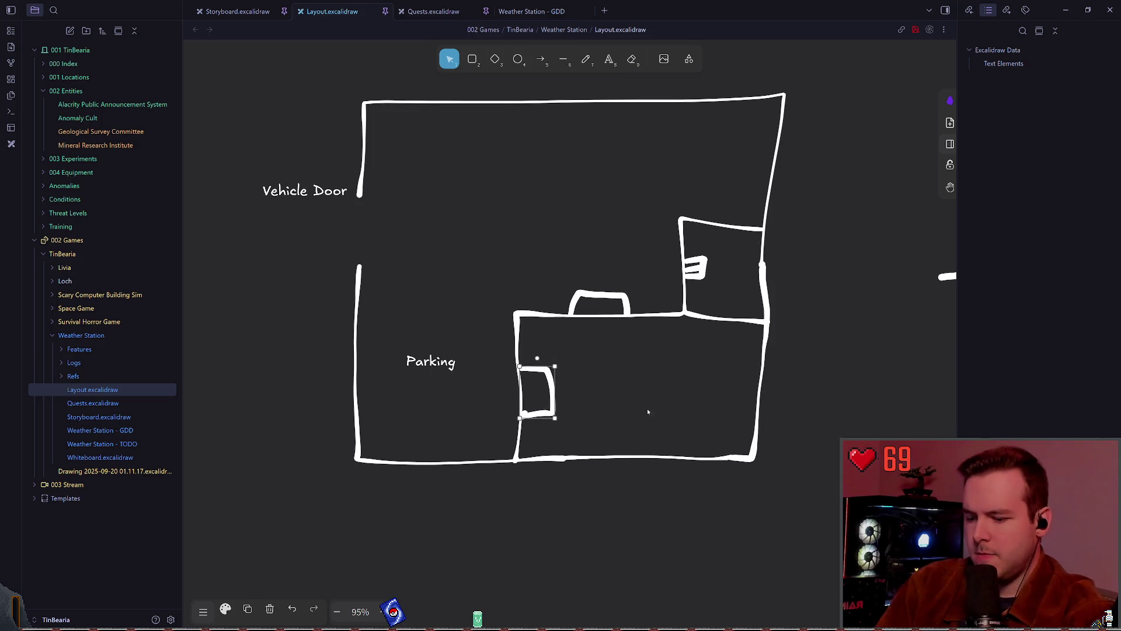
key("Delete")
left_click(584, 62)
key("ctrl+s")
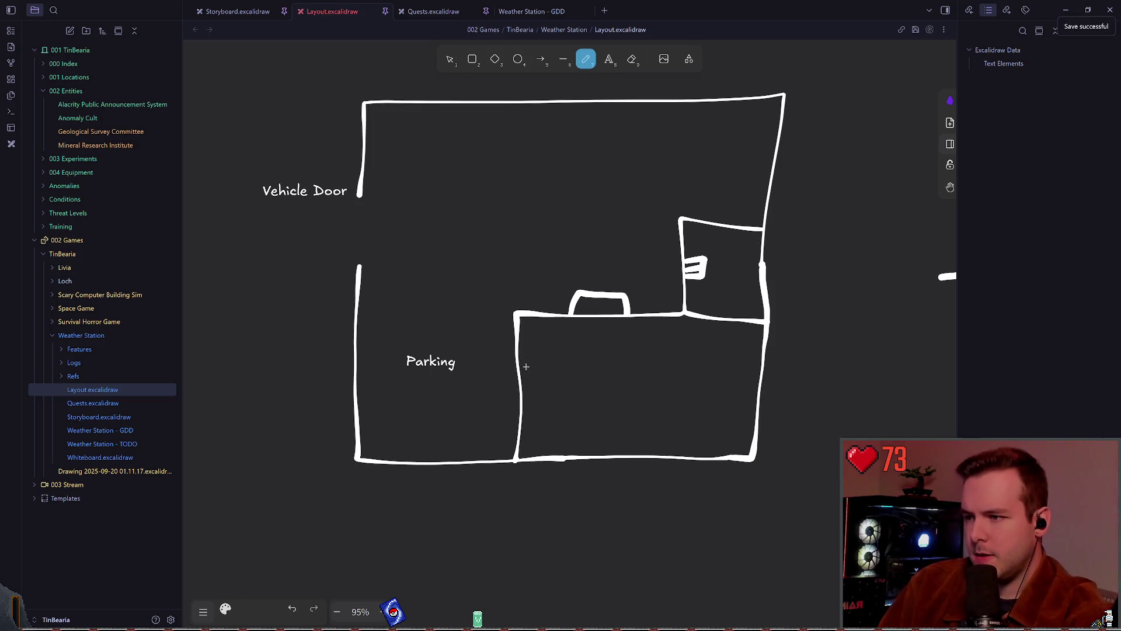
mouse_move(519, 367)
left_mouse_down()
mouse_move(546, 368)
mouse_move(549, 405)
mouse_move(521, 406)
left_mouse_up()
key("ctrl+s")
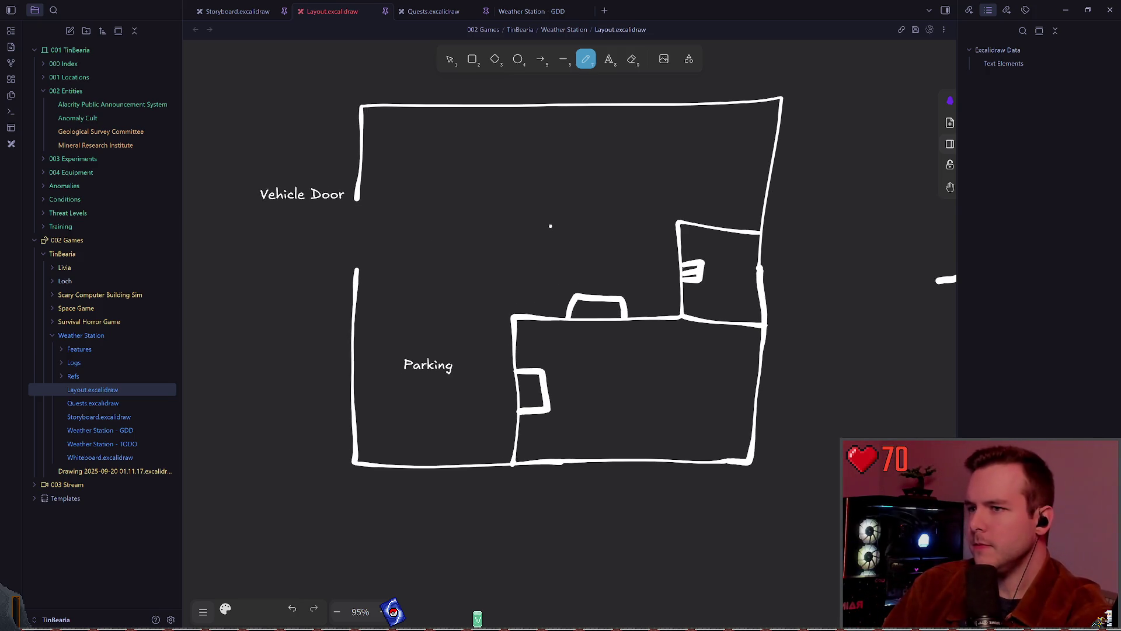
Reshape the upper-left wall beside Vehicle Door to narrow the doorway
left_click_drag(555, 225, 572, 255)
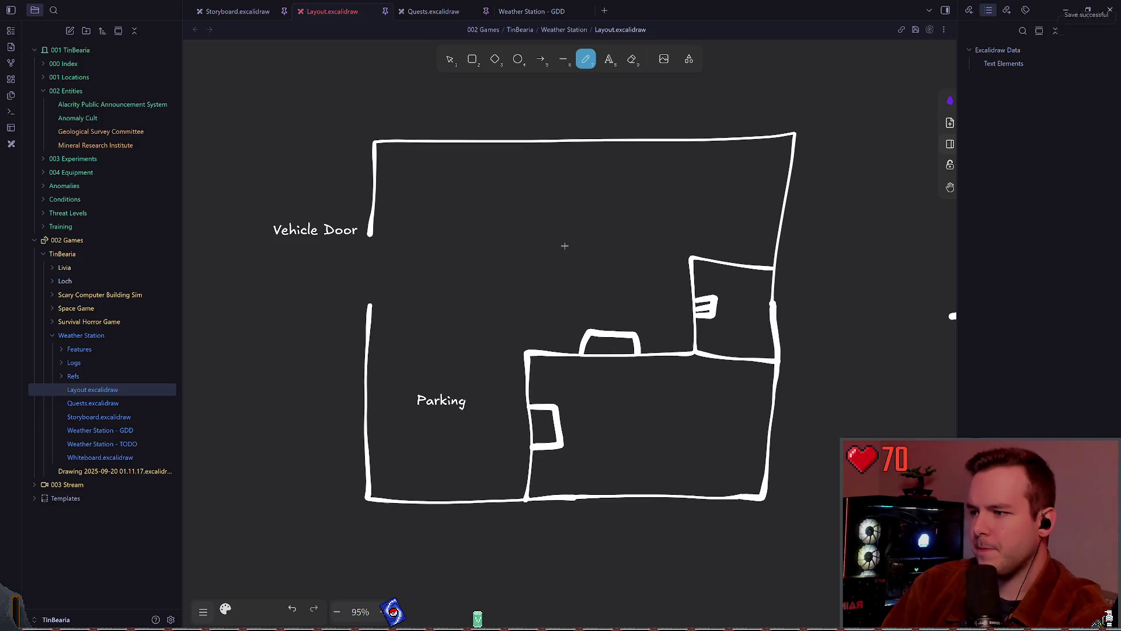
left_click(450, 59)
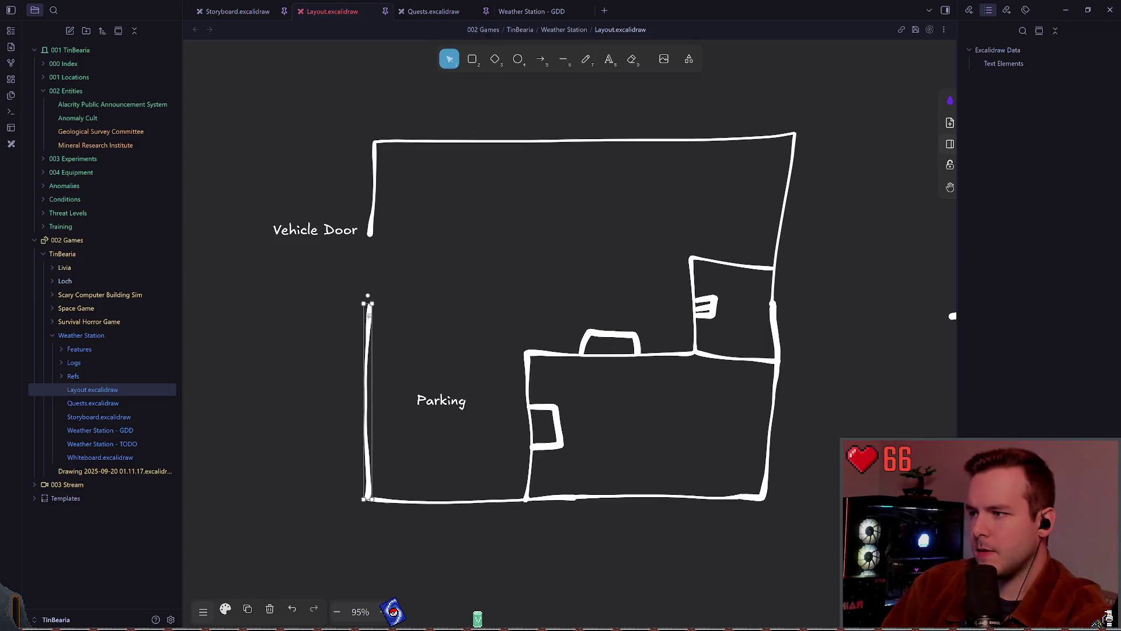
left_click(368, 319)
left_click(374, 266)
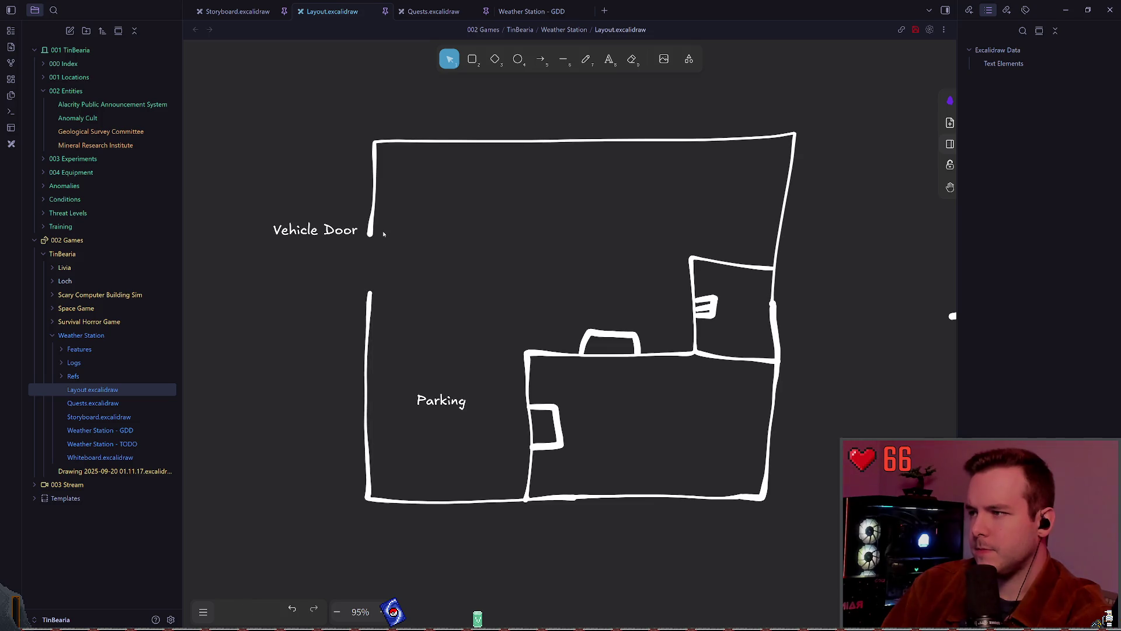
left_click(371, 232)
mouse_move(371, 236)
left_mouse_down()
mouse_move(371, 222)
mouse_move(320, 217)
left_mouse_up()
left_click(323, 253)
left_click(475, 249)
Nudge the Vehicle Door label slightly upward on the floor plan
scroll(546, 243, "right", 5)
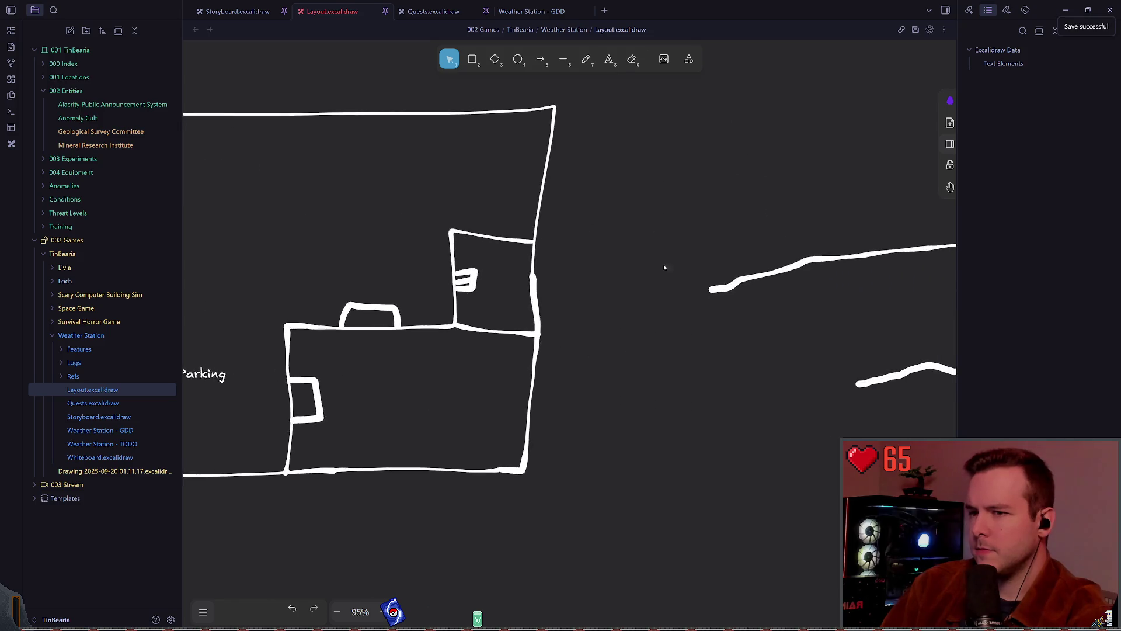
scroll(663, 264, "down", 3, "ctrl")
scroll(584, 280, "right", 8)
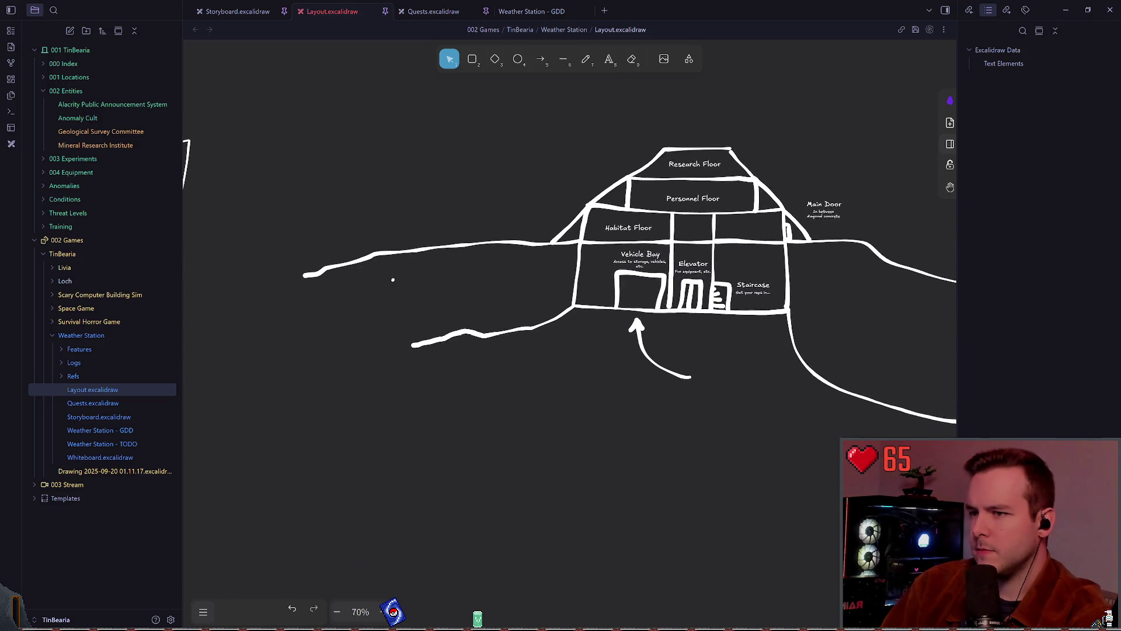
scroll(393, 281, "left", 10)
scroll(363, 275, "right", 10)
scroll(584, 280, "left", 10)
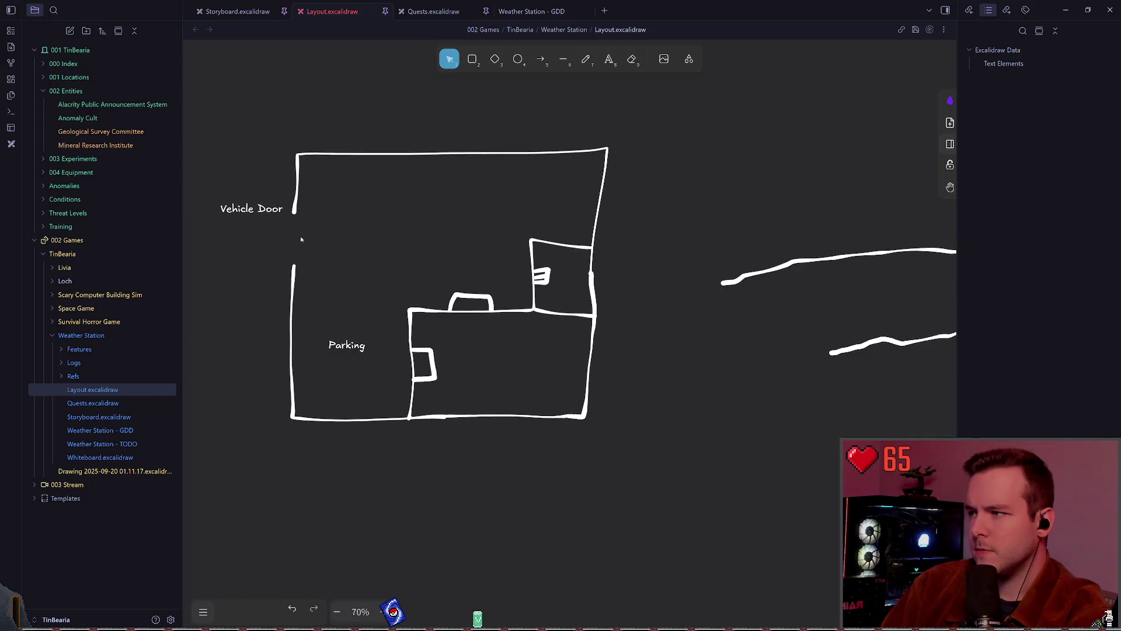
scroll(438, 243, "up", 5, "ctrl")
scroll(566, 250, "right", 2)
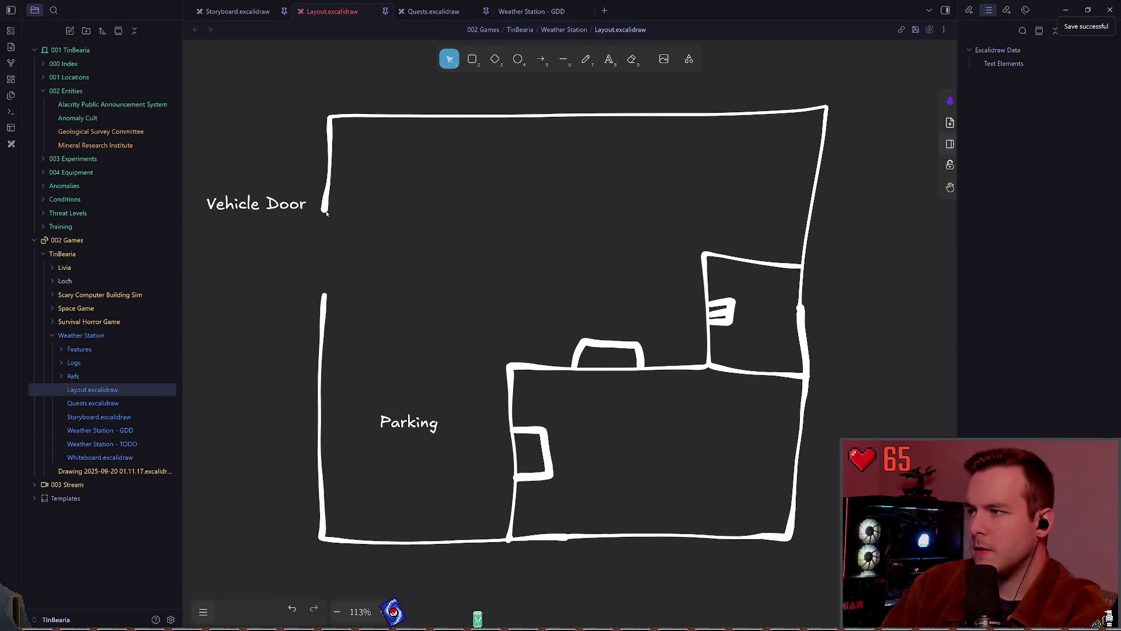
left_click(328, 193)
left_click(437, 246)
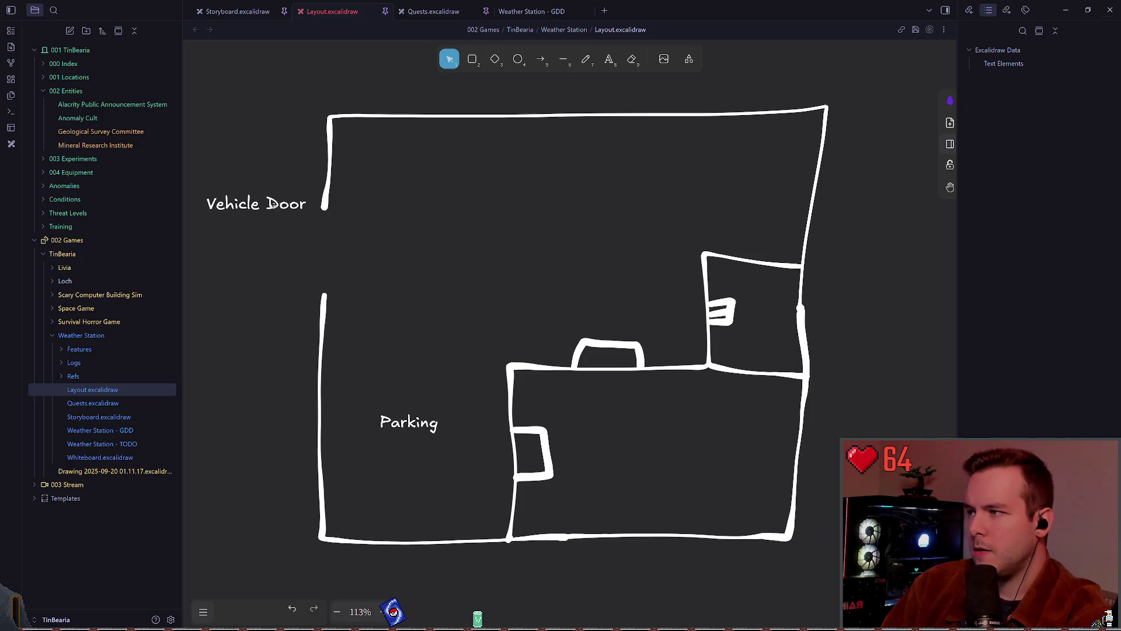
left_click_drag(272, 204, 274, 198)
left_click(415, 245)
Select the small window shape, undo the last change, and clear the selection
scroll(523, 247, "down", 2)
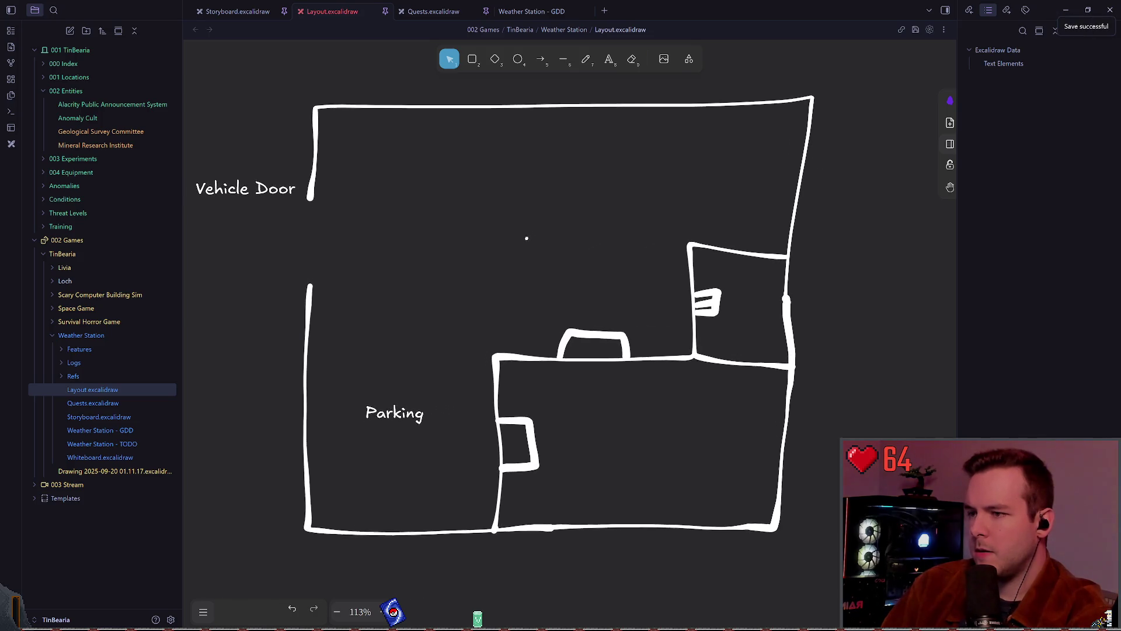
scroll(616, 317, "down", 1)
left_click(607, 332)
left_click(629, 298)
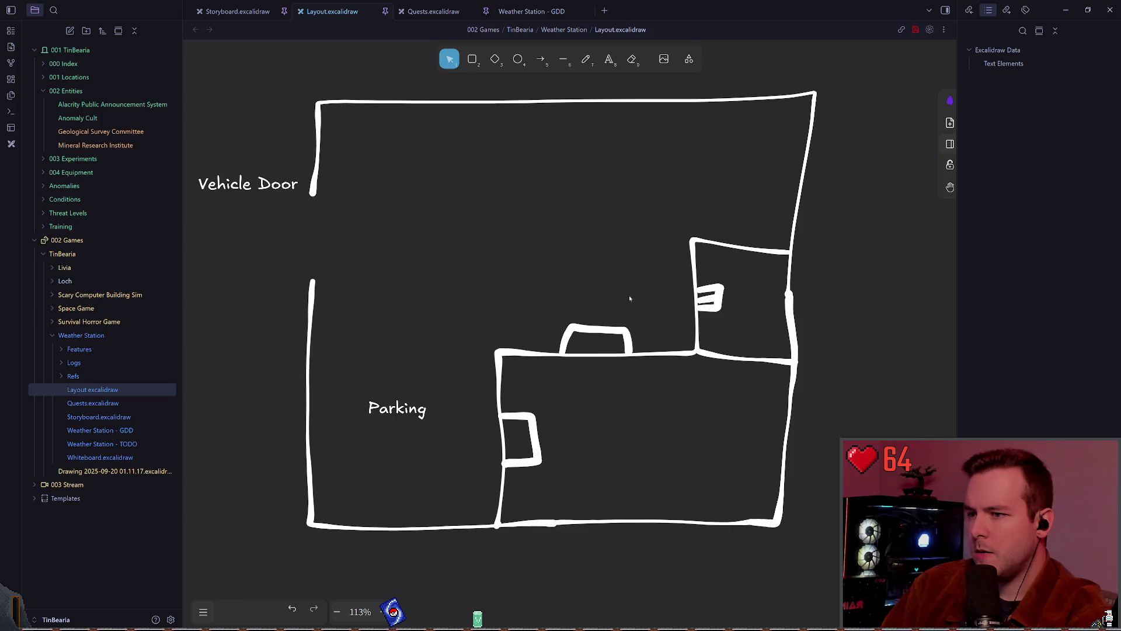
key("ctrl+z")
left_click(618, 284)
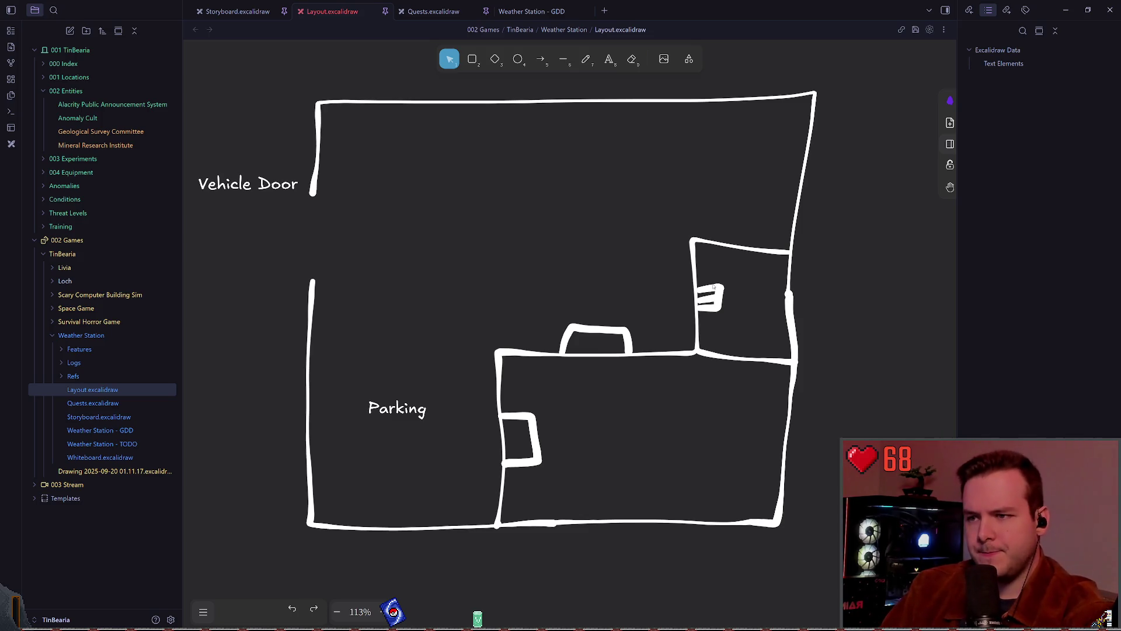
Shift the small stair symbol up and save the floor plan
mouse_move(743, 320)
left_mouse_down()
mouse_move(669, 278)
mouse_move(708, 275)
left_mouse_up()
left_click(754, 301)
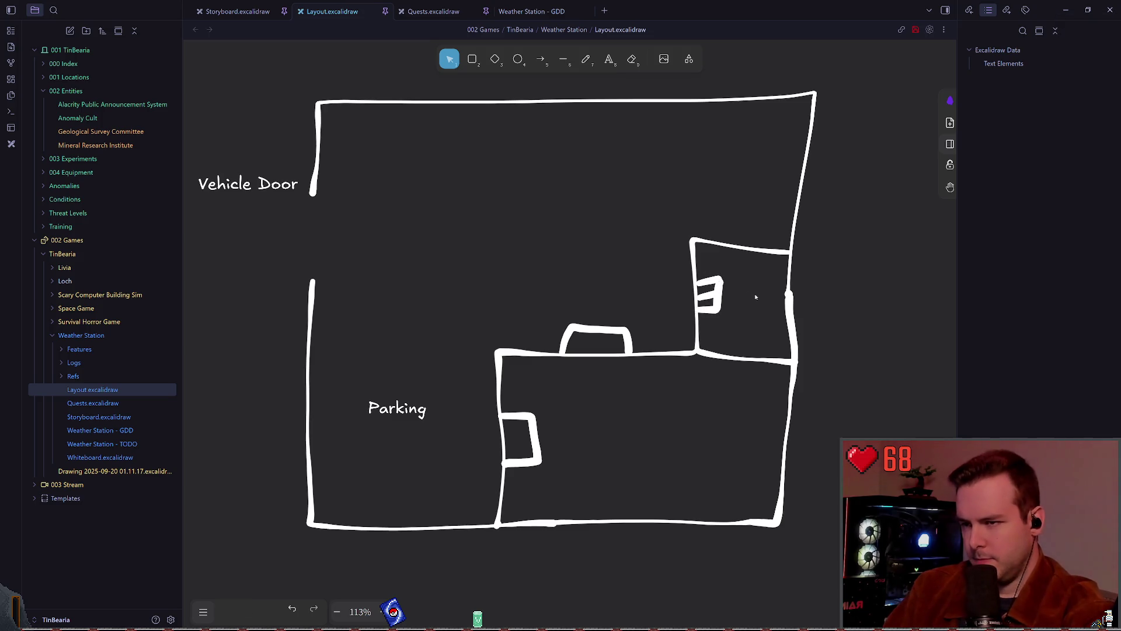
key("ctrl+s")
scroll(579, 249, "up", 1)
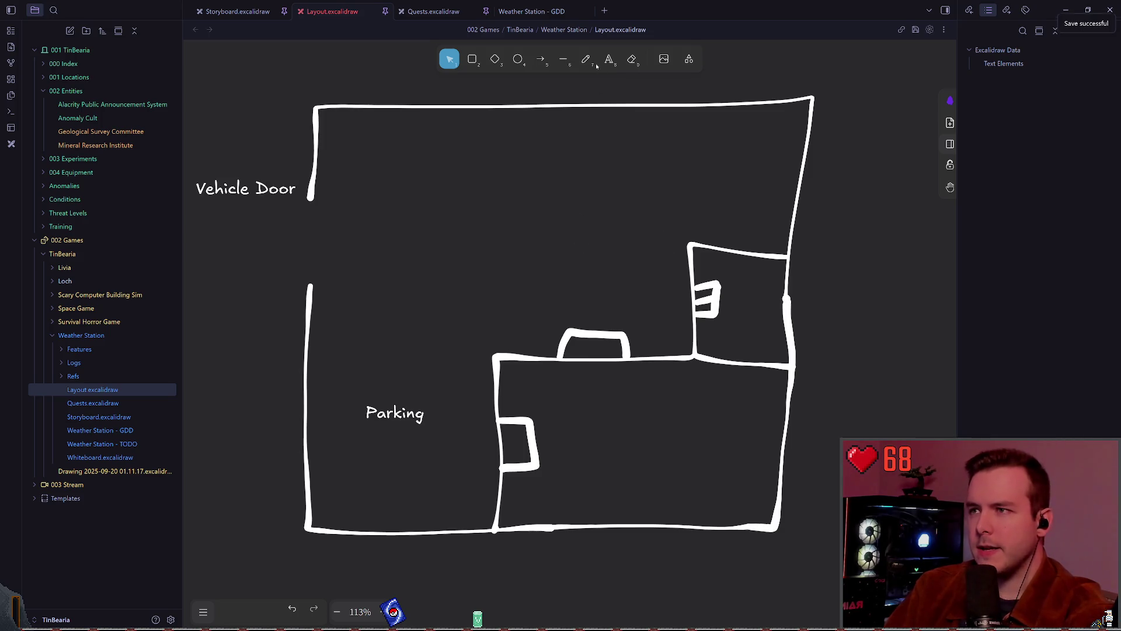
Try a freehand stroke above the right room's corner, undo it, and save
key("p")
scroll(712, 178, "right", 1)
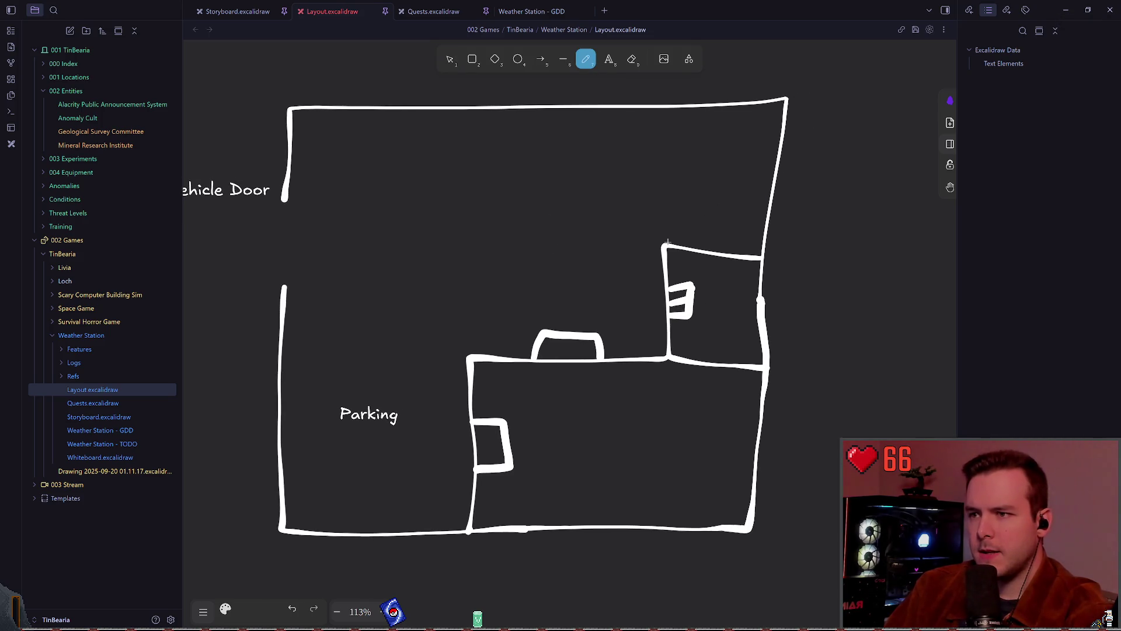
mouse_move(666, 243)
left_mouse_down()
mouse_move(689, 228)
mouse_move(681, 203)
mouse_move(661, 214)
mouse_move(670, 250)
left_mouse_up()
key("ctrl+z")
key("ctrl+s")
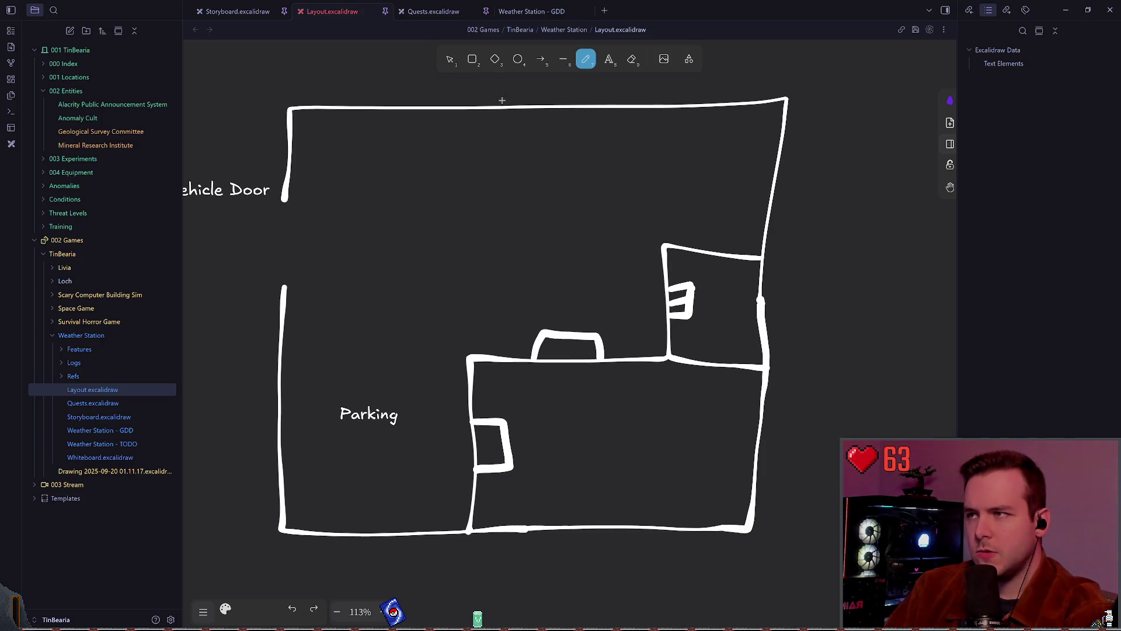
key("v")
scroll(601, 183, "down", 2)
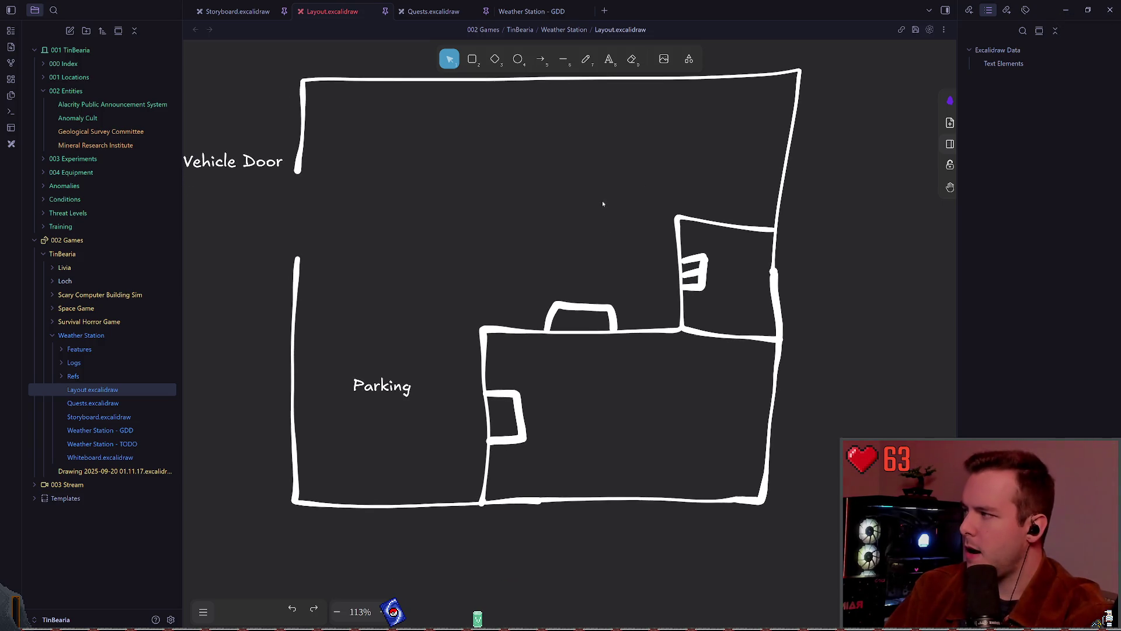
Draw a short stroke at the building corner, then undo it
left_click(587, 60)
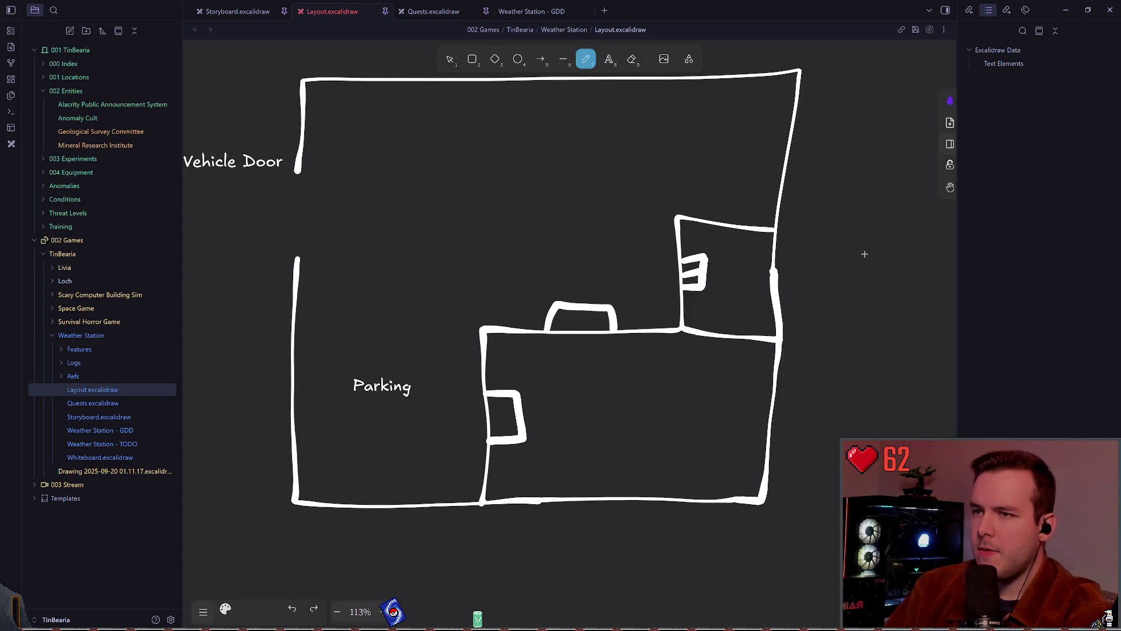
scroll(864, 254, "down", 5, "ctrl")
scroll(698, 213, "up", 1)
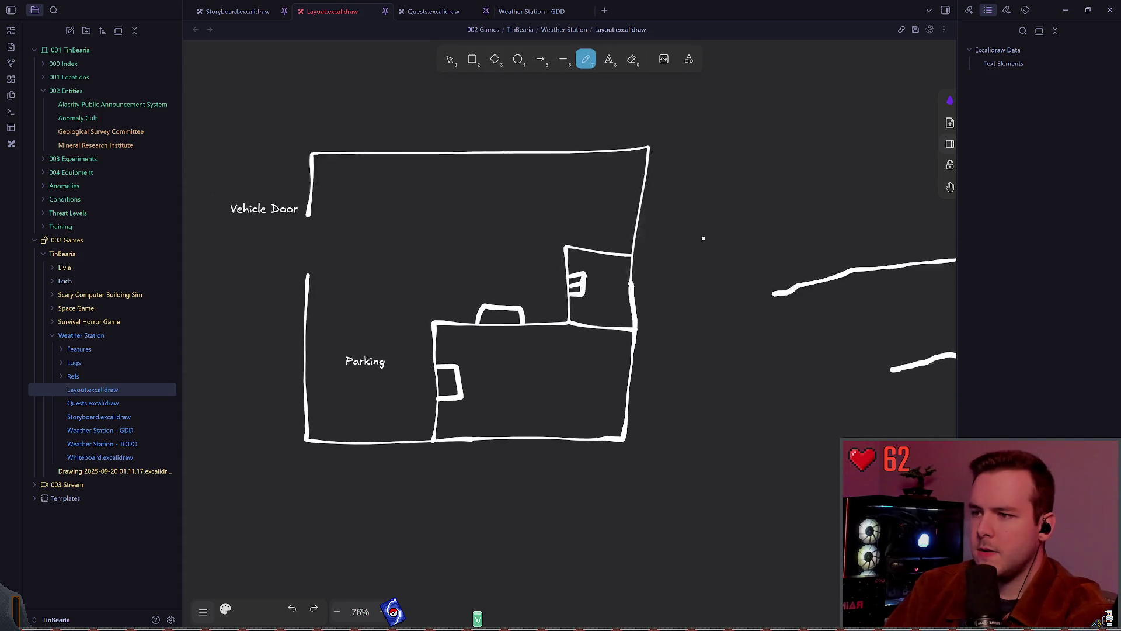
scroll(703, 238, "right", 8)
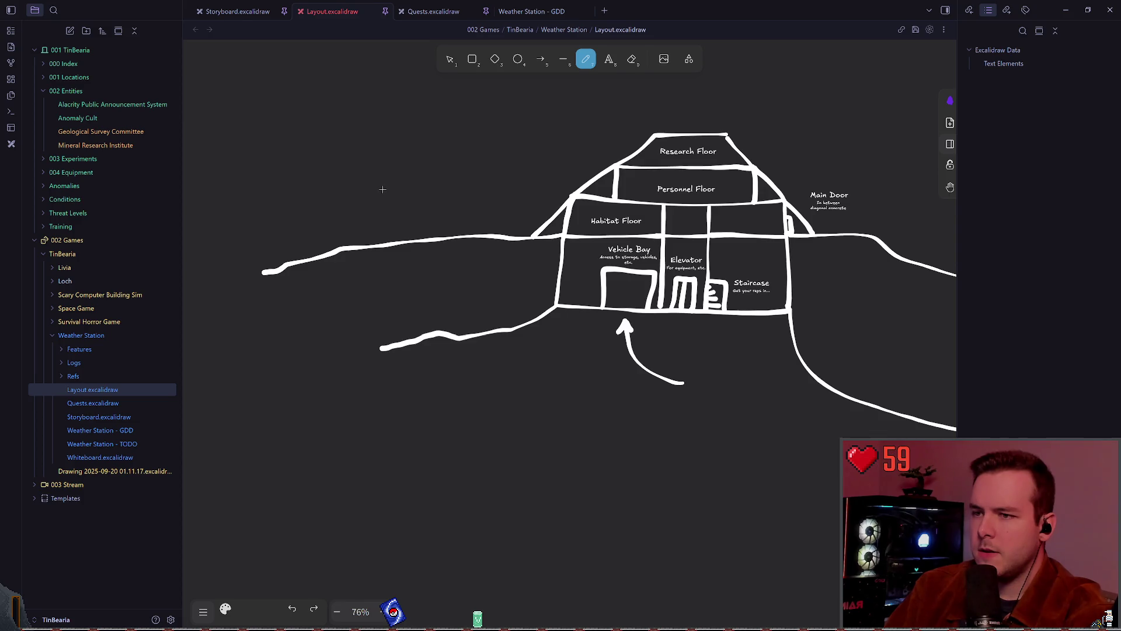
scroll(485, 186, "left", 8)
scroll(589, 249, "up", 5)
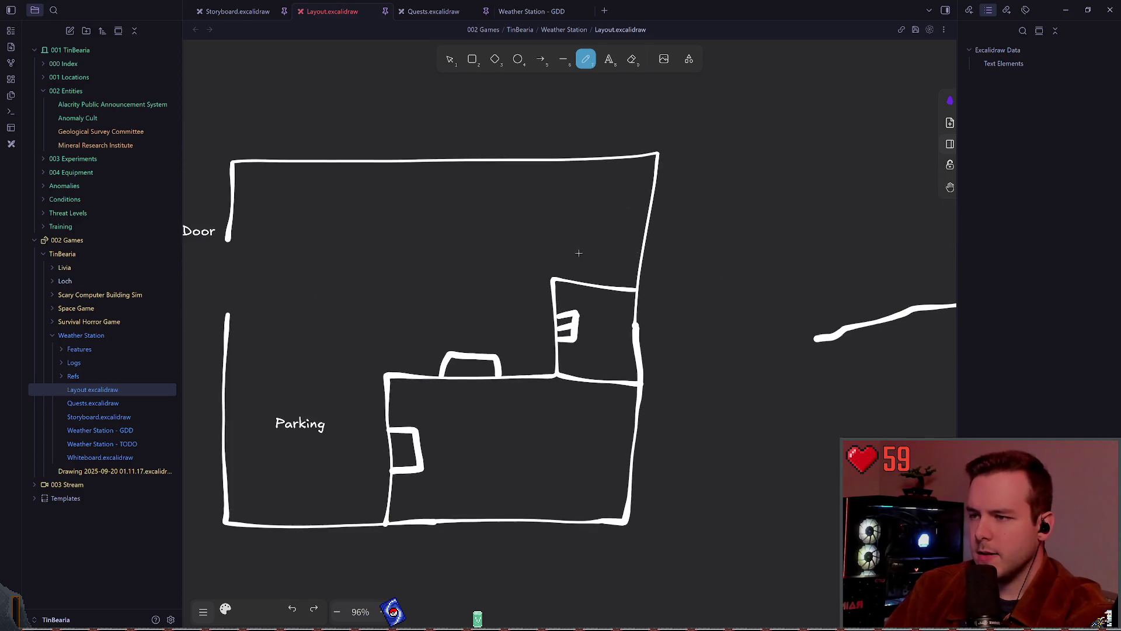
mouse_move(520, 299)
left_mouse_down()
mouse_move(549, 290)
mouse_move(556, 260)
mouse_move(517, 267)
left_mouse_up()
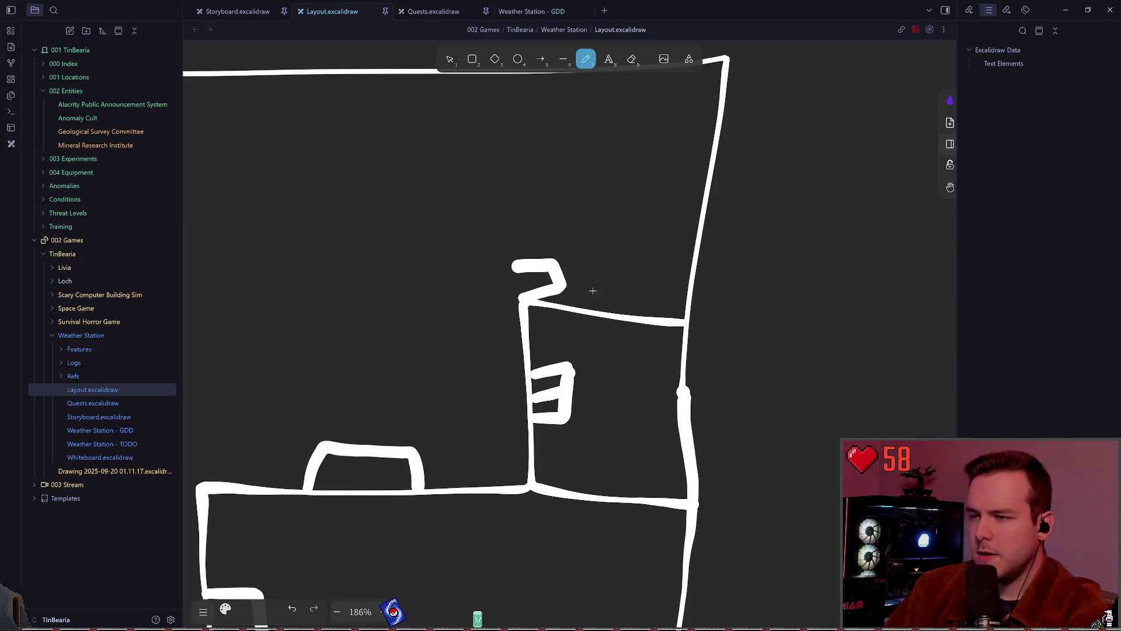
key("ctrl+z")
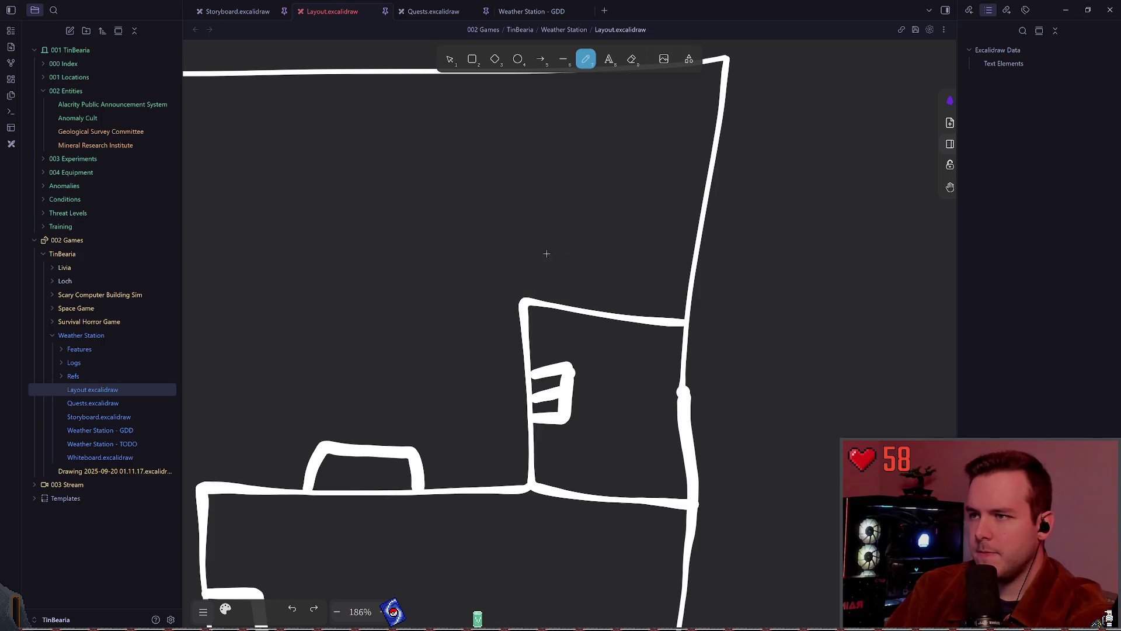
Draw left and top walls above the right room, undo them, and save
left_click_drag(523, 251, 532, 301)
key("ctrl+z")
left_click_drag(525, 246, 525, 298)
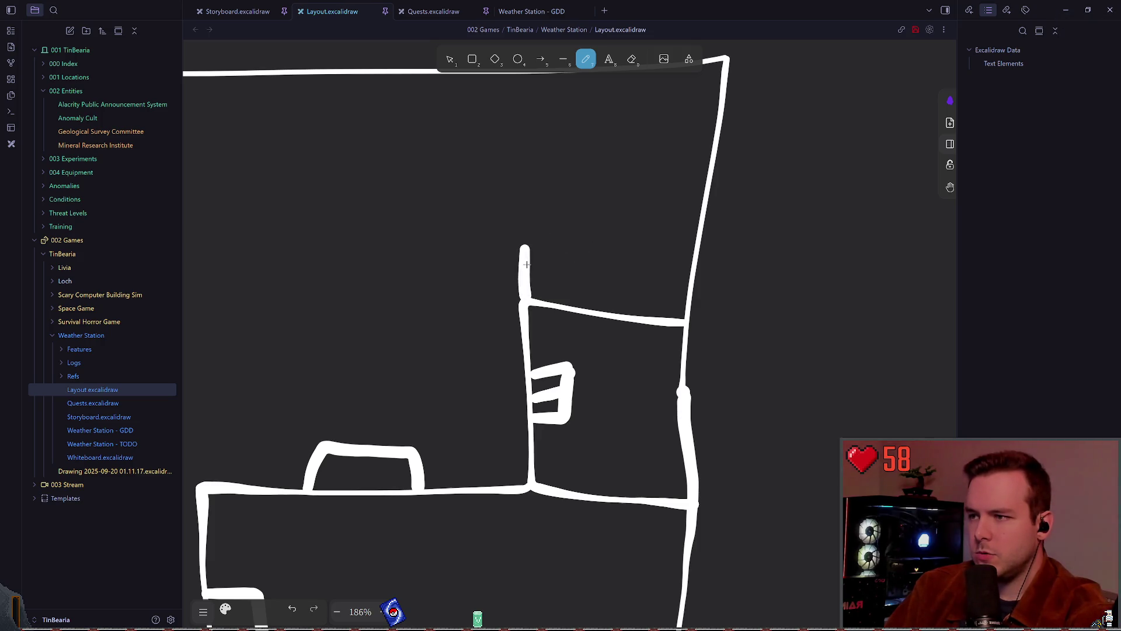
left_click_drag(536, 249, 686, 258)
scroll(570, 175, "left", 3)
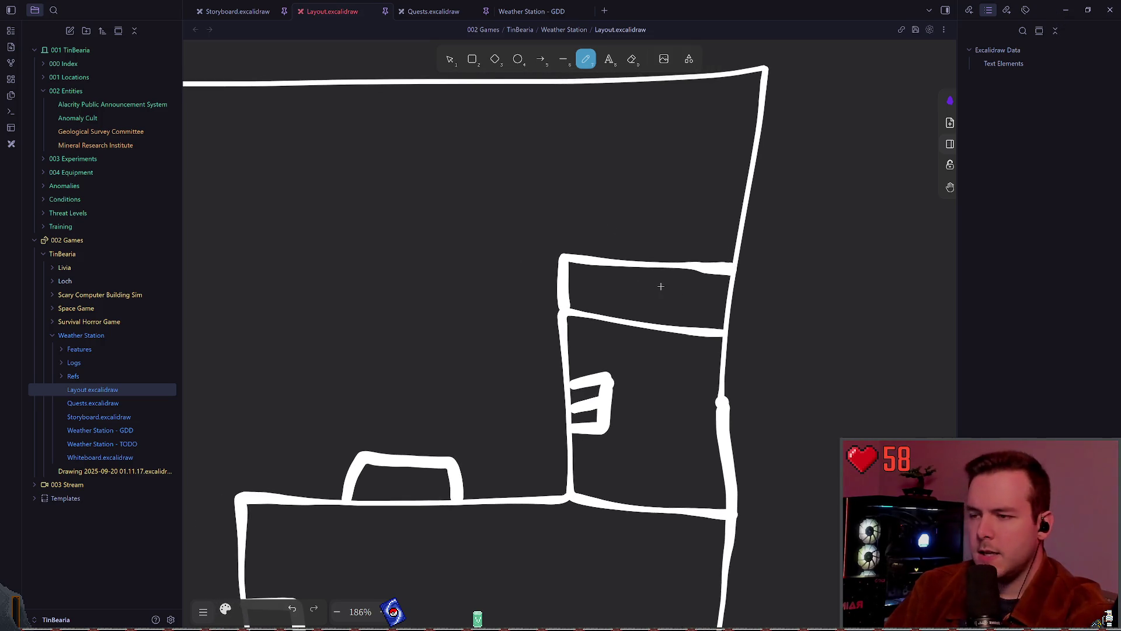
key("ctrl+z")
key("ctrl+z")
key("ctrl+s")
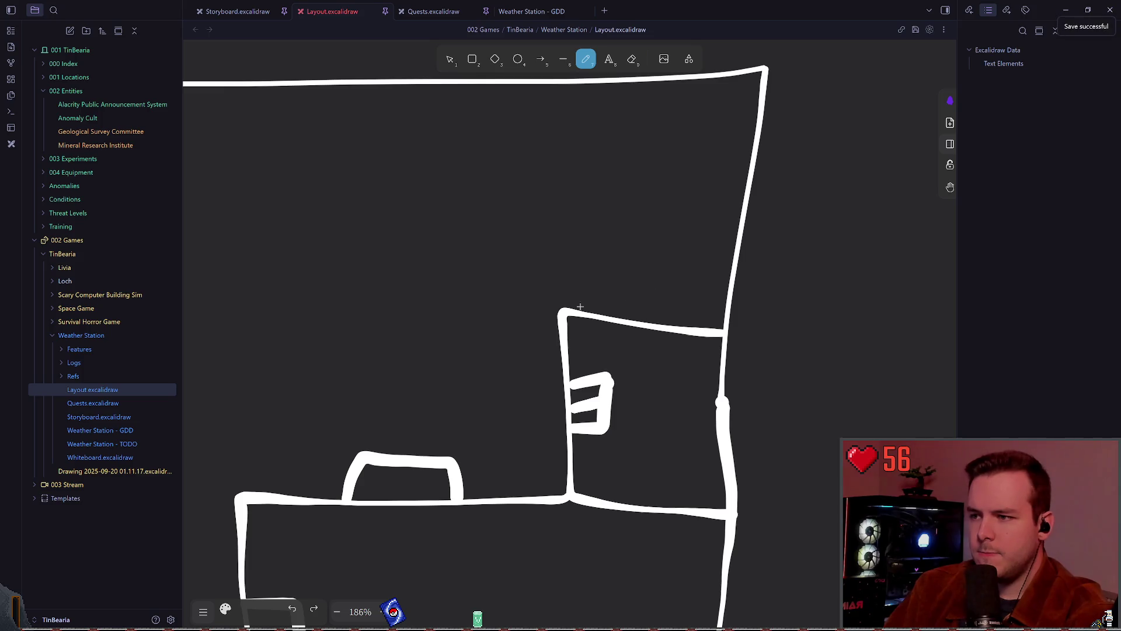
Redraw the narrow compartment's walls above the lower-right room, undoing unwanted strokes
mouse_move(560, 315)
left_mouse_down()
mouse_move(561, 268)
mouse_move(562, 308)
left_mouse_up()
key("ctrl+z")
key("ctrl+z")
mouse_move(561, 256)
left_mouse_down()
mouse_move(564, 298)
mouse_move(739, 274)
left_mouse_up()
key("ctrl+z")
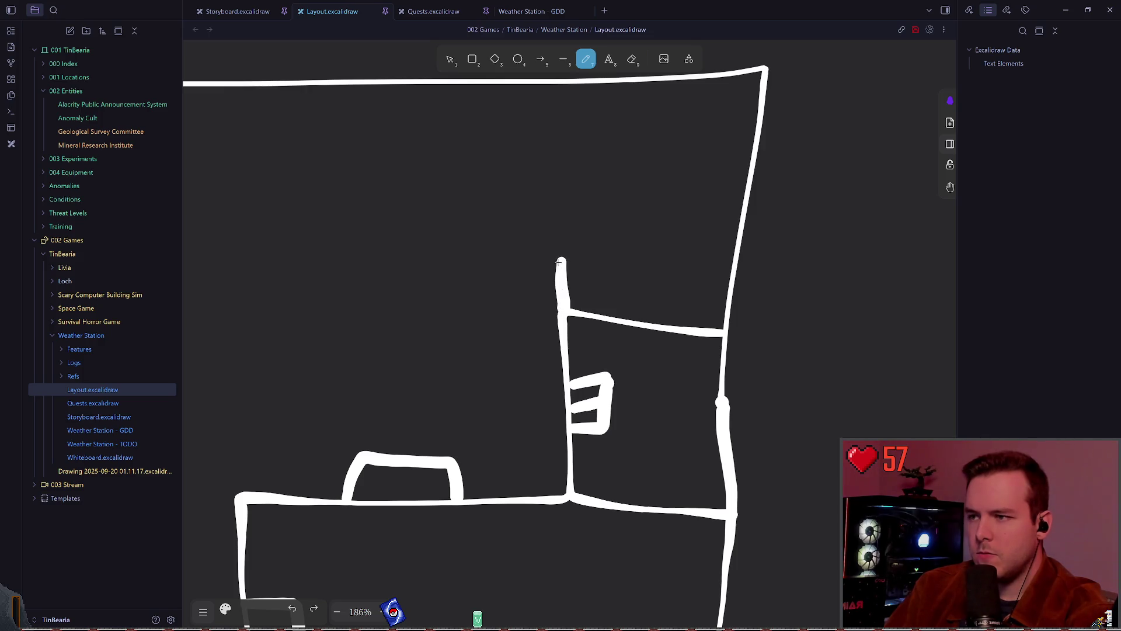
mouse_move(564, 264)
left_mouse_down()
mouse_move(731, 263)
mouse_move(565, 262)
left_mouse_up()
key("ctrl+z")
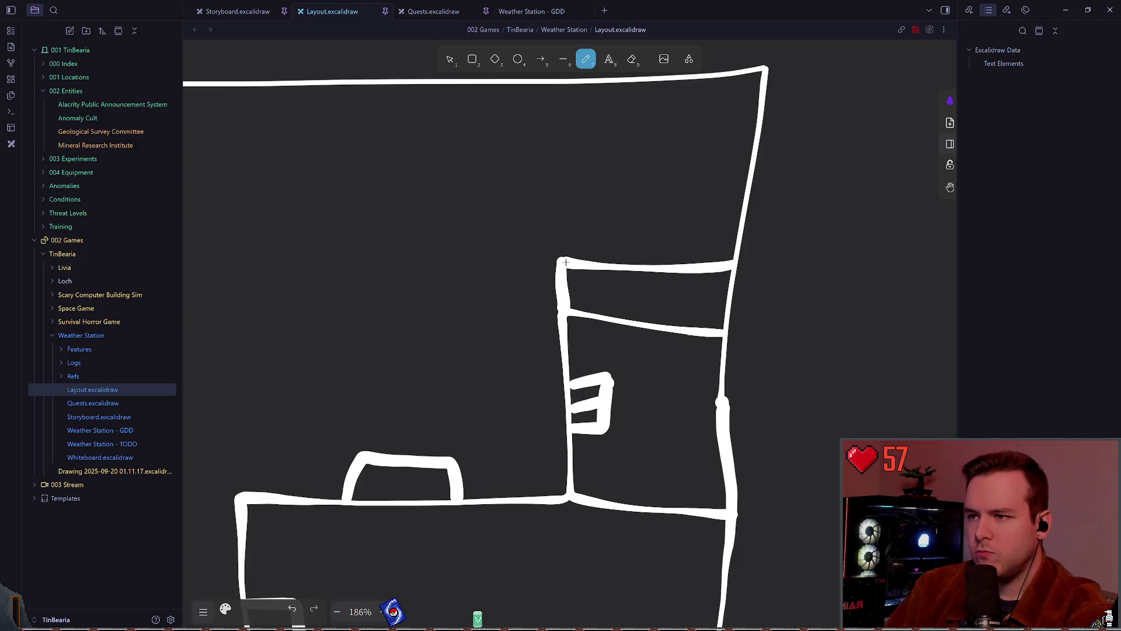
Add a 'Stairs' label in the new top room
key("t")
left_click(633, 295)
type("Stairs")
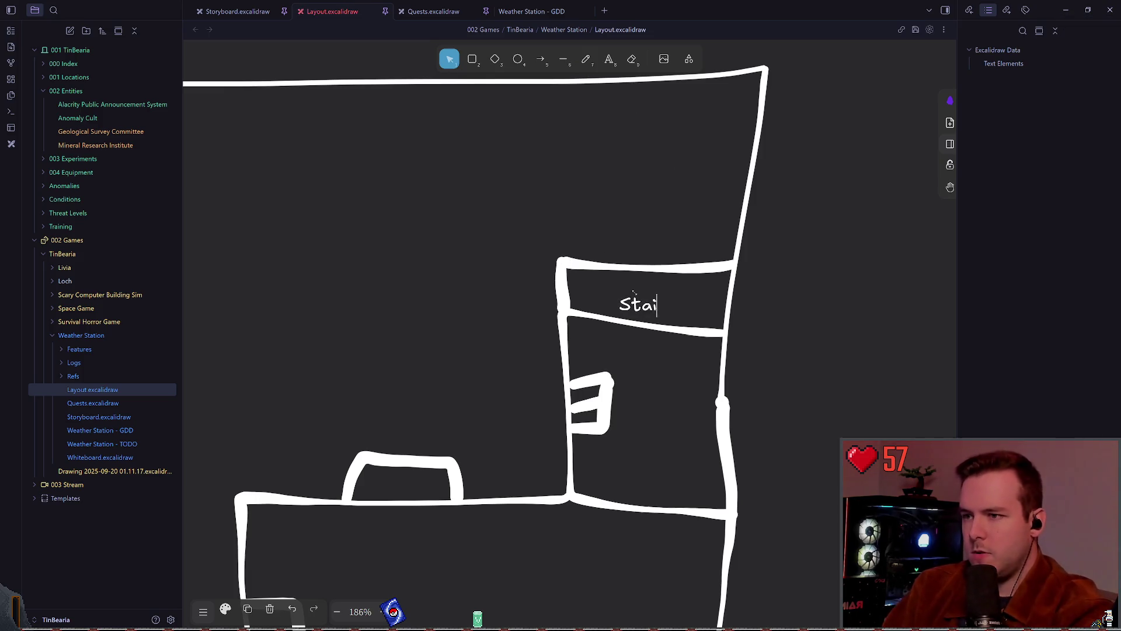
key("Escape")
key("Up")
key("Up")
key("Up")
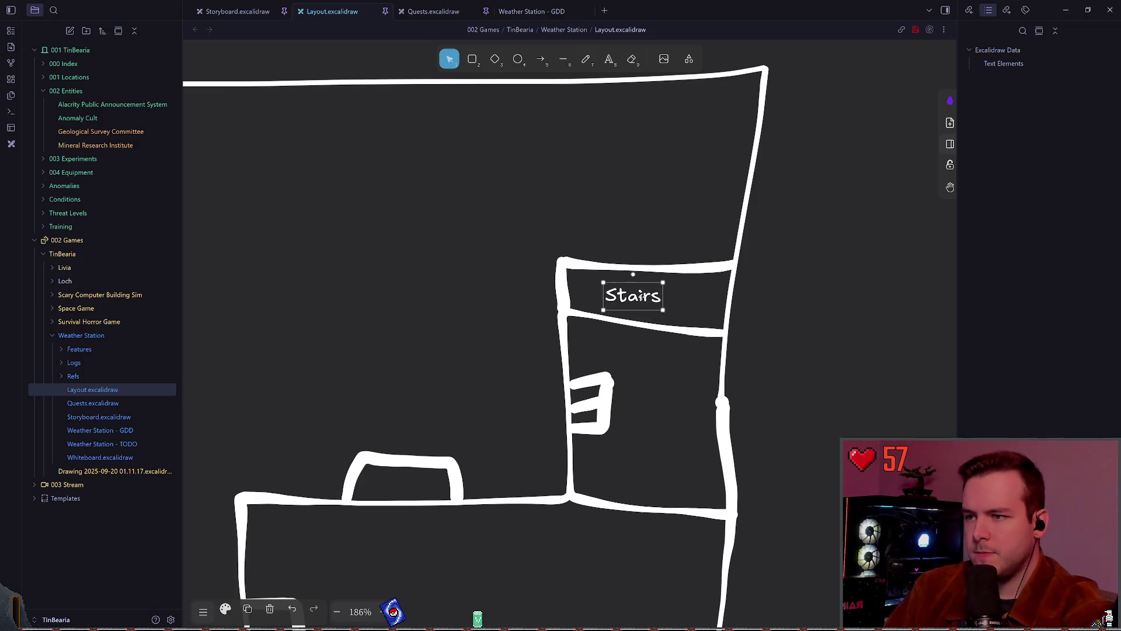
Duplicate the Stairs label into the room below and change it to 'Elevator'
key("Delete")
key("ctrl+z")
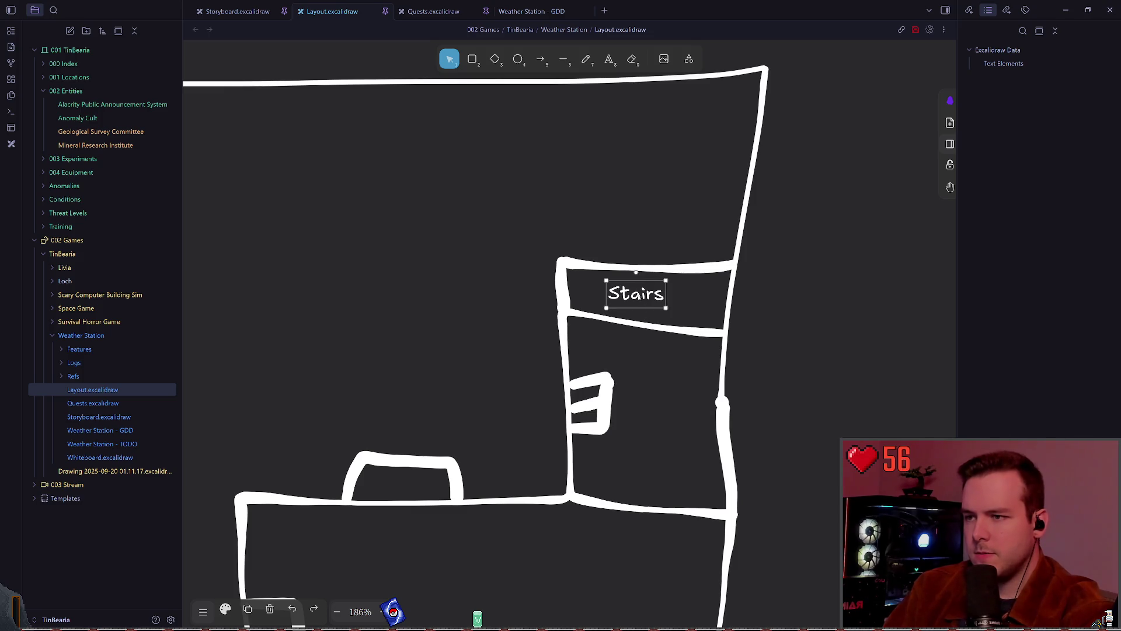
key("ctrl+v")
left_click_drag(647, 348, 653, 381)
double_click(655, 383)
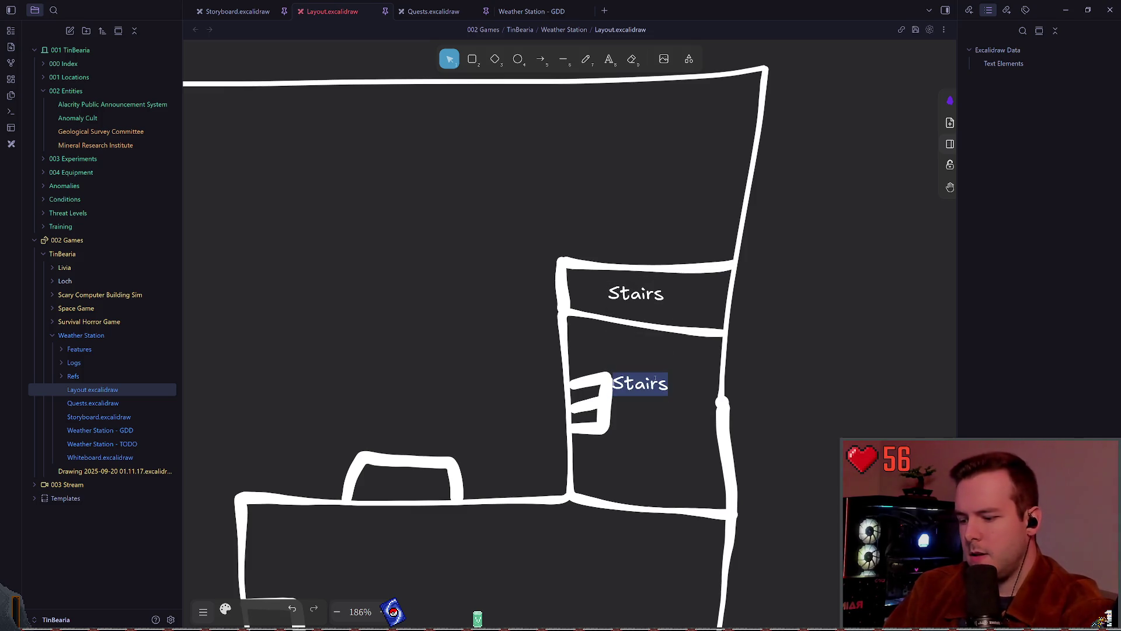
type("Elevator")
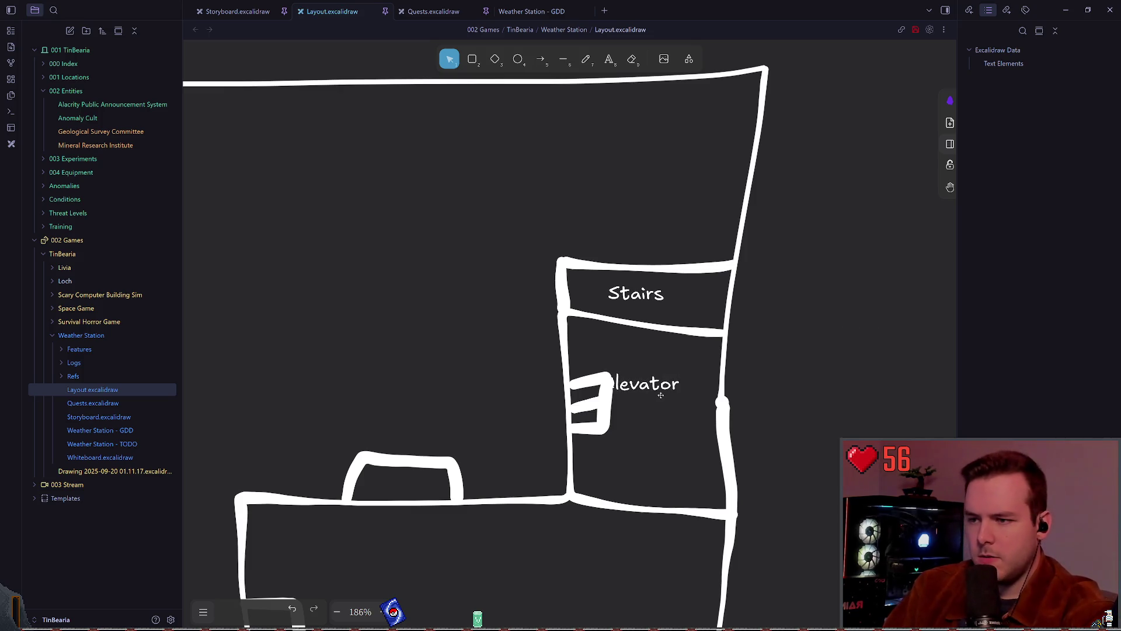
key("Escape")
Move the duplicate Elevator label into the lower room and retype it as 'Storage'
scroll(805, 237, "down", 3)
scroll(805, 238, "down", 5)
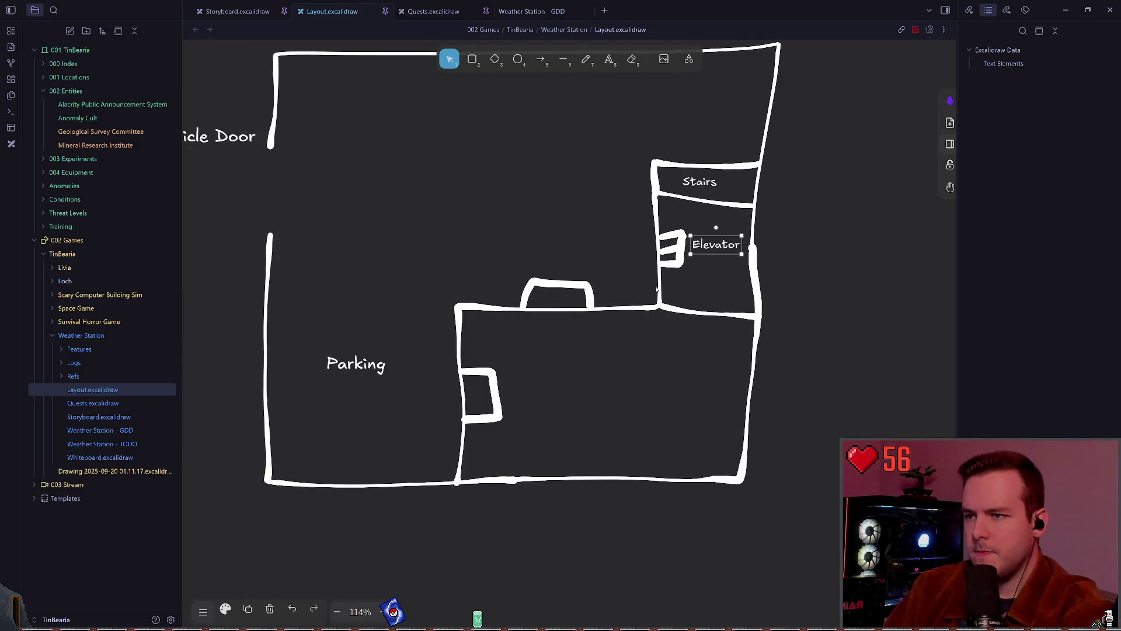
mouse_move(700, 249)
left_mouse_down()
mouse_move(726, 287)
mouse_move(605, 381)
left_mouse_up()
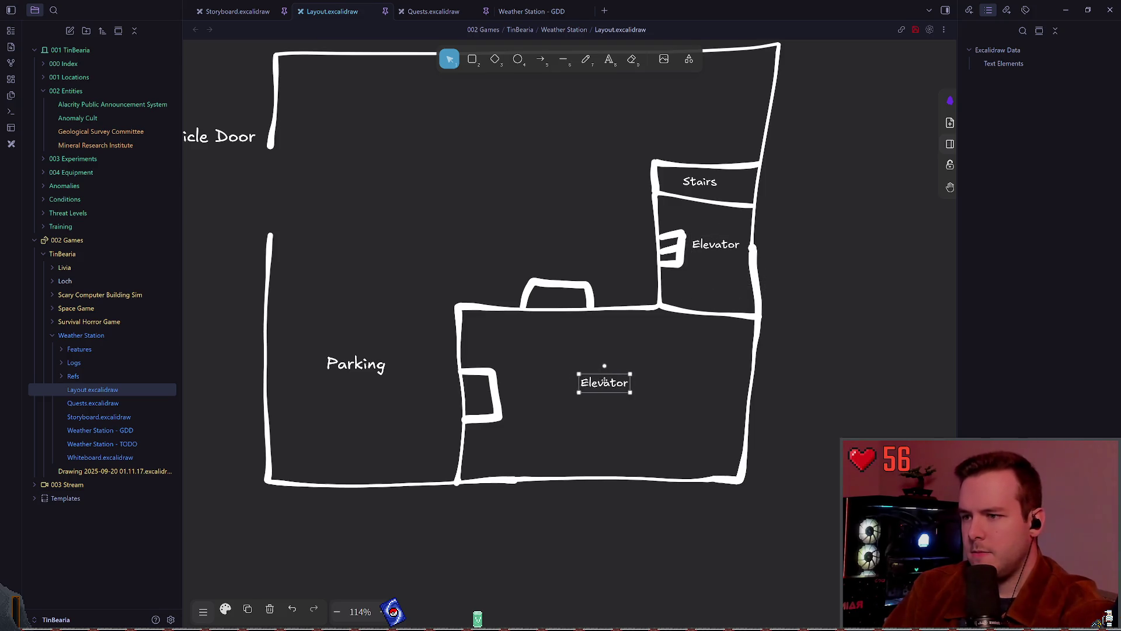
double_click(605, 382)
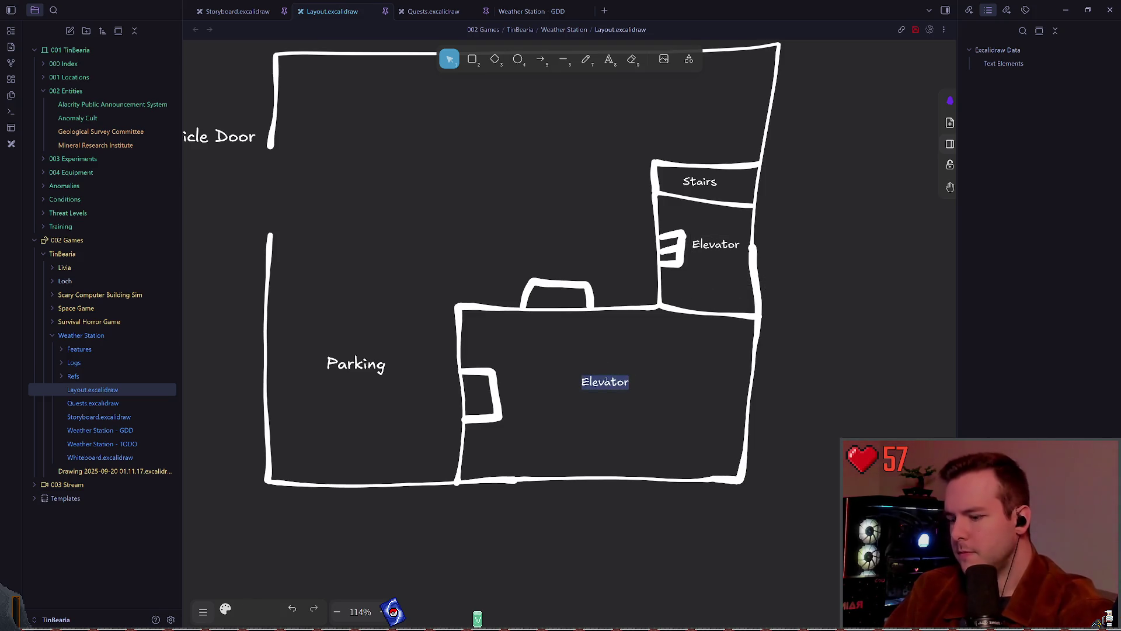
type("Storage")
left_click(846, 320)
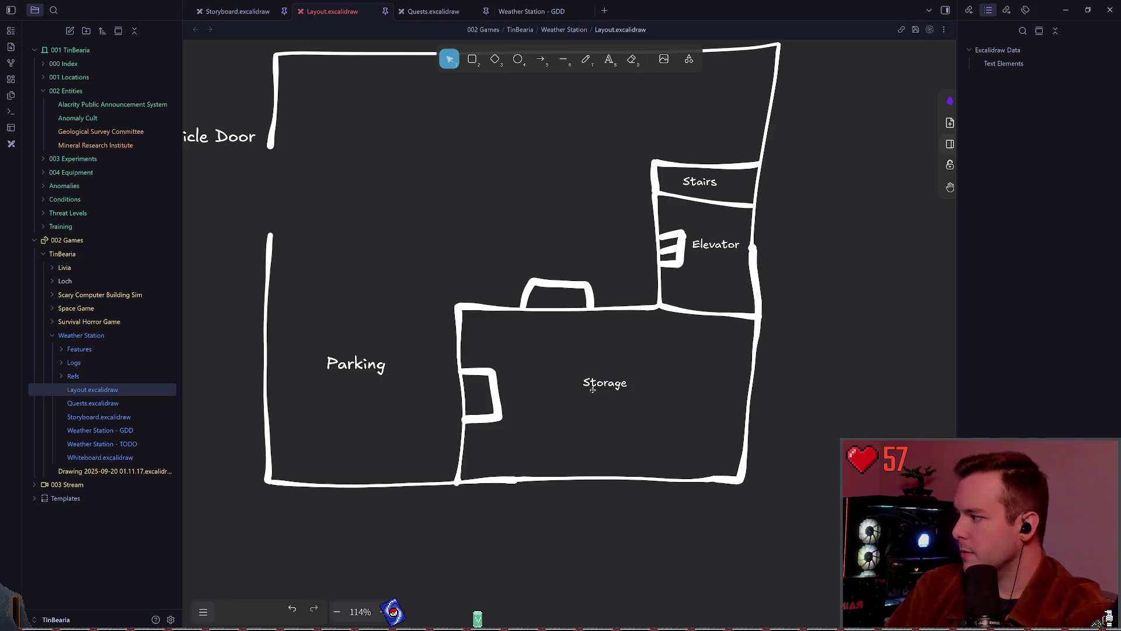
Save the floor plan with Ctrl+S
scroll(593, 364, "up", 1)
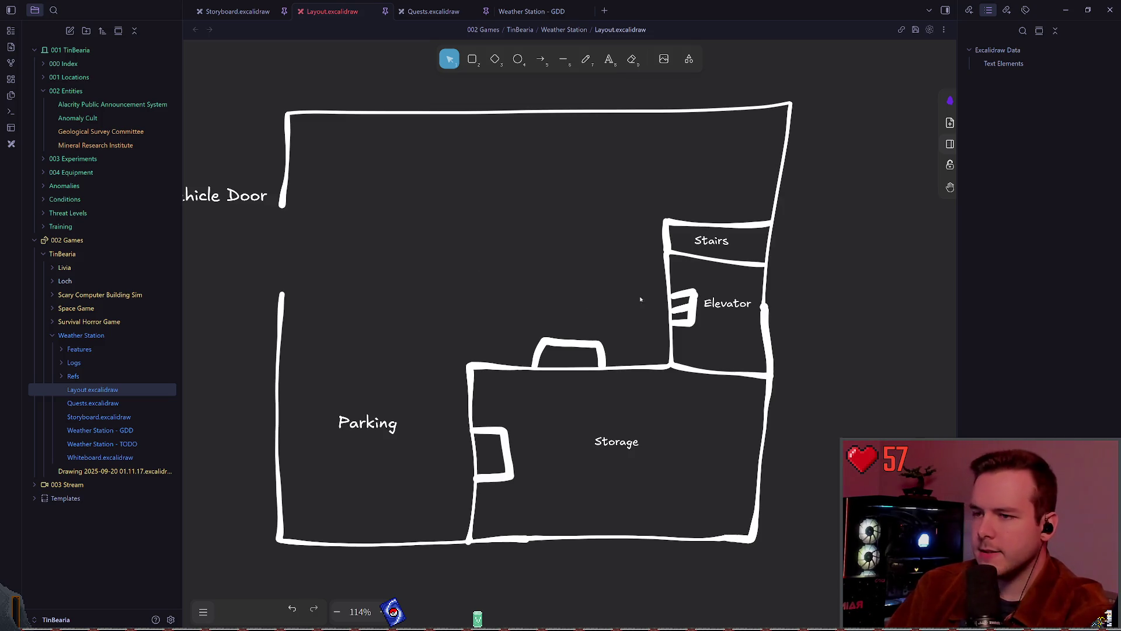
left_click(585, 58)
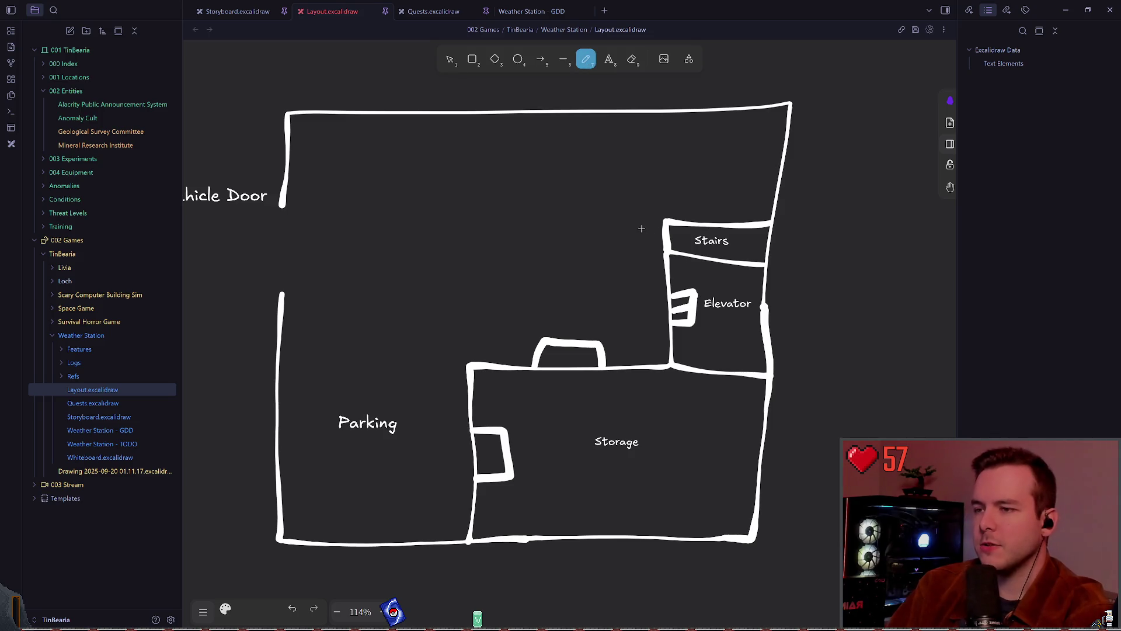
key("ctrl+s")
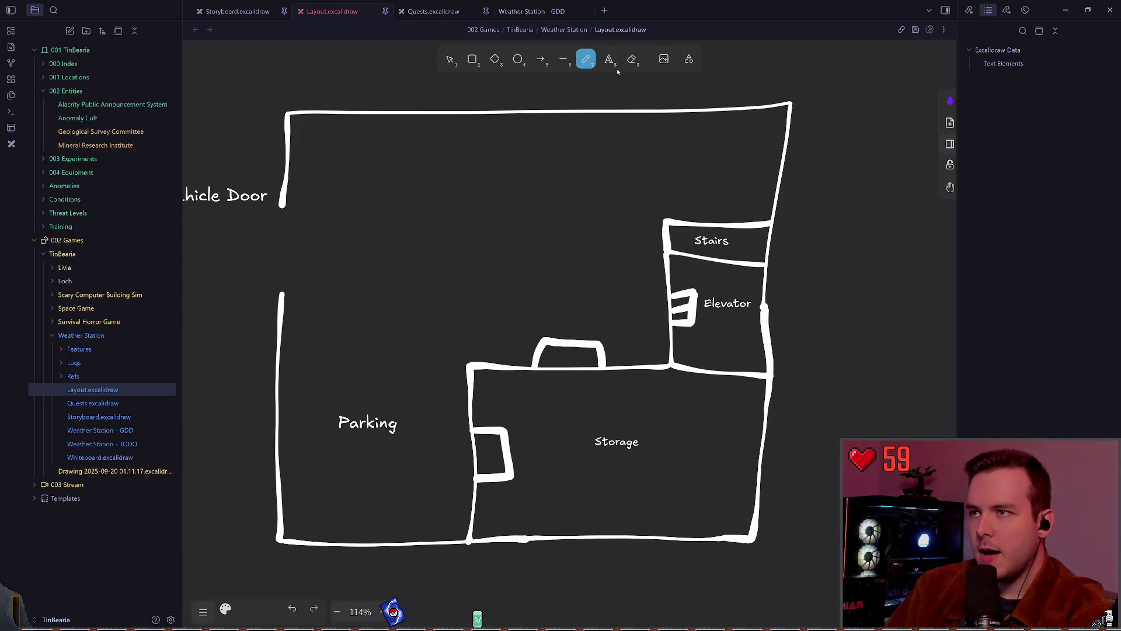
Pull the Storage outline's right side in and stretch the Elevator room's left wall out
left_click(442, 59)
left_click(635, 366)
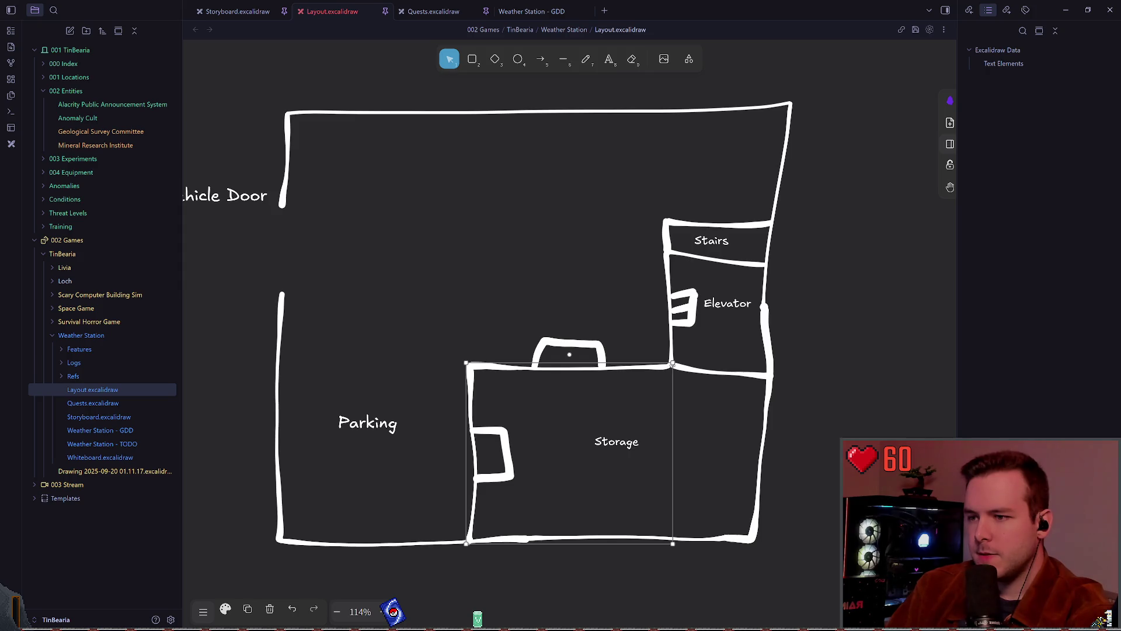
left_click_drag(672, 363, 652, 365)
left_click(667, 365)
left_click(610, 259)
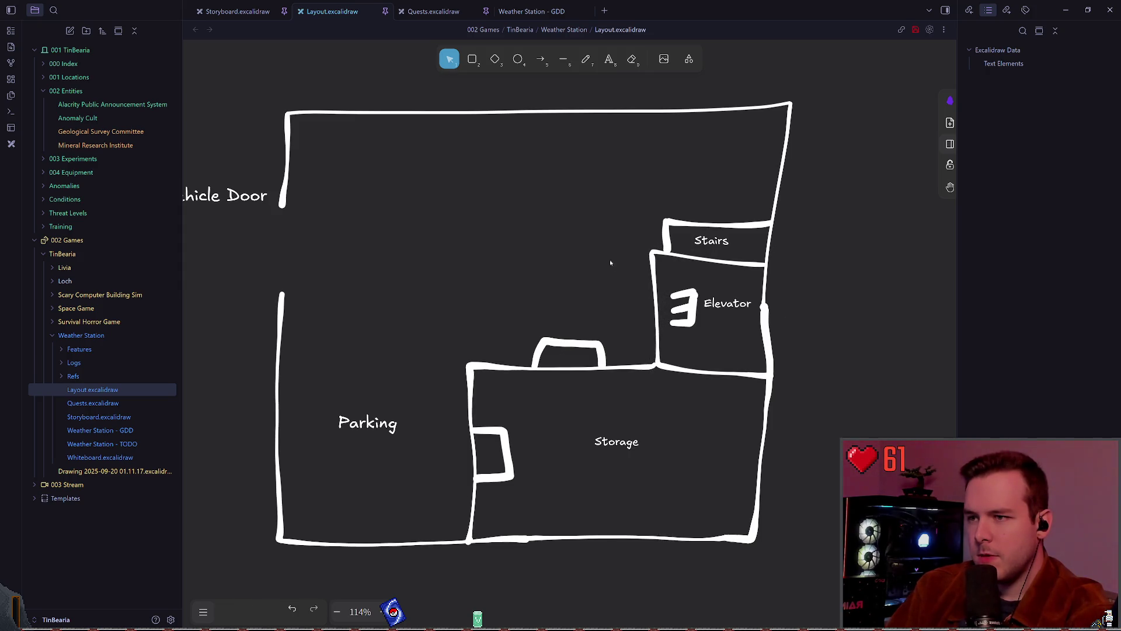
Select the Stairs room pieces together and widen them leftward to line up with Storage
left_click(665, 237)
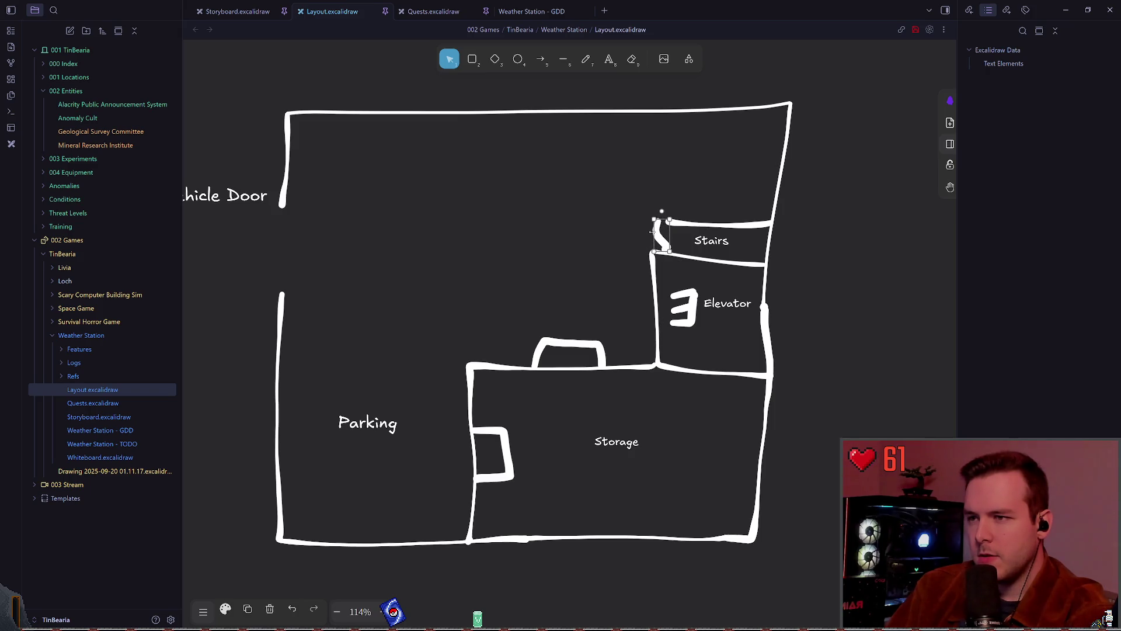
mouse_move(642, 190)
left_mouse_down()
mouse_move(704, 266)
mouse_move(777, 260)
left_mouse_up()
left_click_drag(663, 232, 649, 233)
key("Escape")
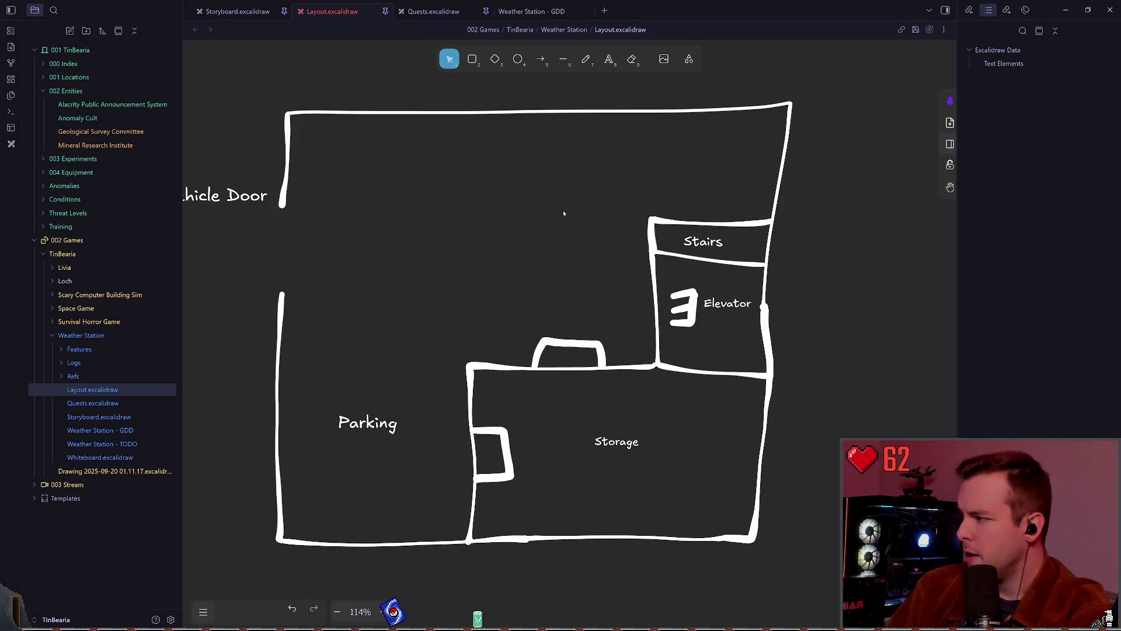
scroll(513, 195, "left", 2)
key("p")
scroll(601, 167, "up", 1)
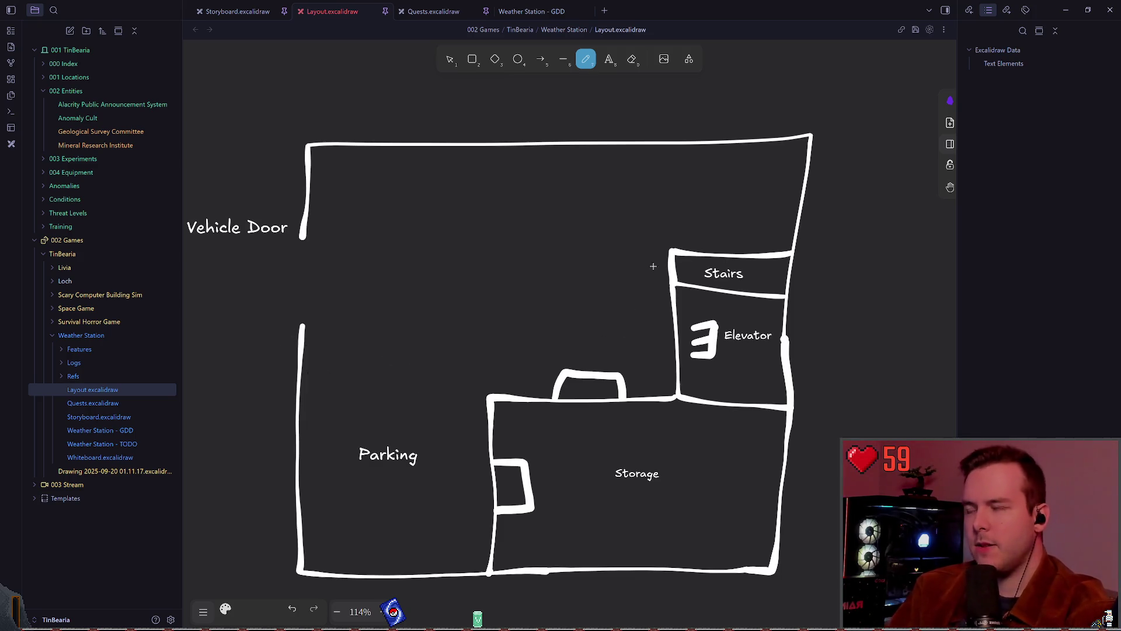
Zoom in left of Parking and draw a freehand square, undoing failed attempts
scroll(654, 264, "down", 3)
scroll(526, 304, "right", 10)
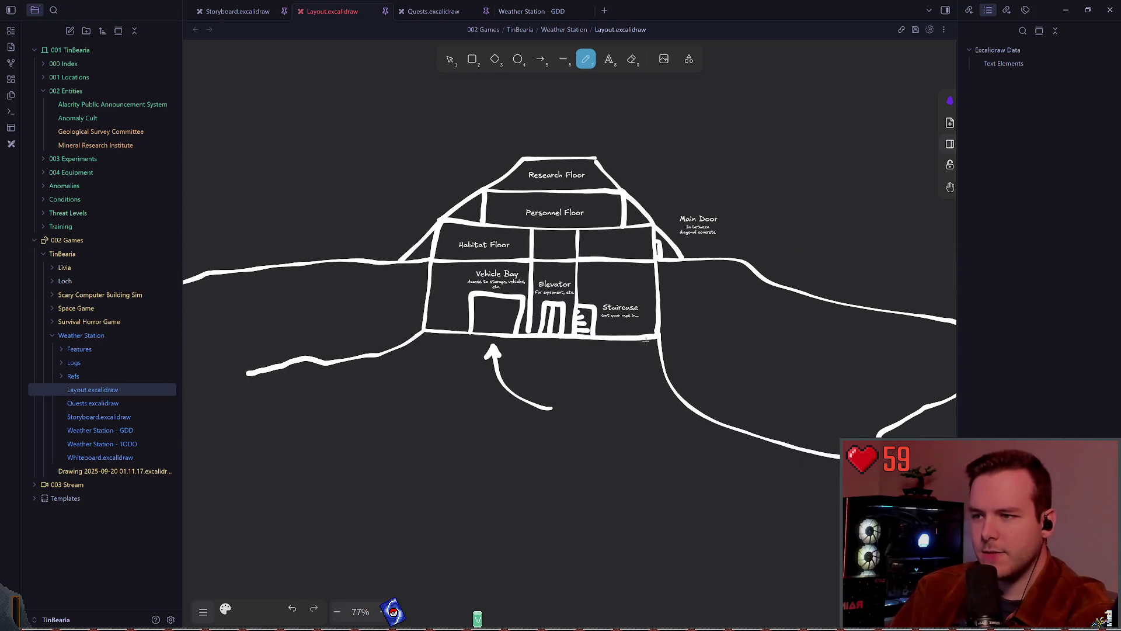
scroll(659, 290, "up", 4)
scroll(659, 290, "right", 10)
scroll(660, 290, "left", 8)
scroll(541, 326, "left", 5)
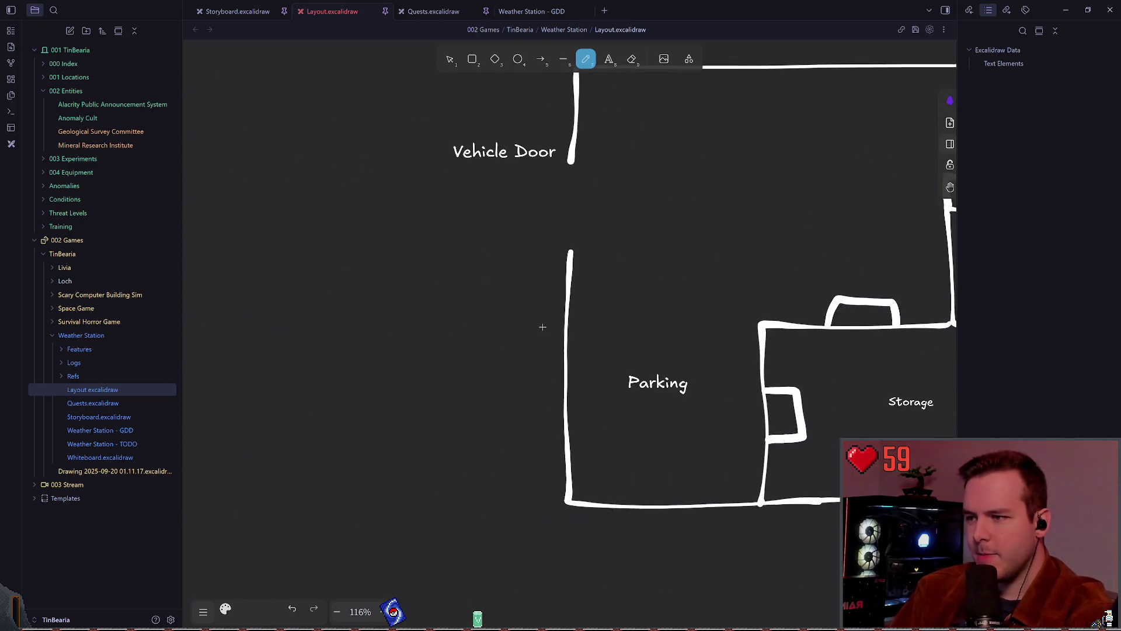
scroll(518, 251, "up", 5)
mouse_move(425, 298)
left_mouse_down()
mouse_move(525, 293)
mouse_move(430, 357)
mouse_move(452, 303)
mouse_move(514, 284)
mouse_move(506, 374)
mouse_move(418, 287)
left_mouse_up()
key("ctrl+z")
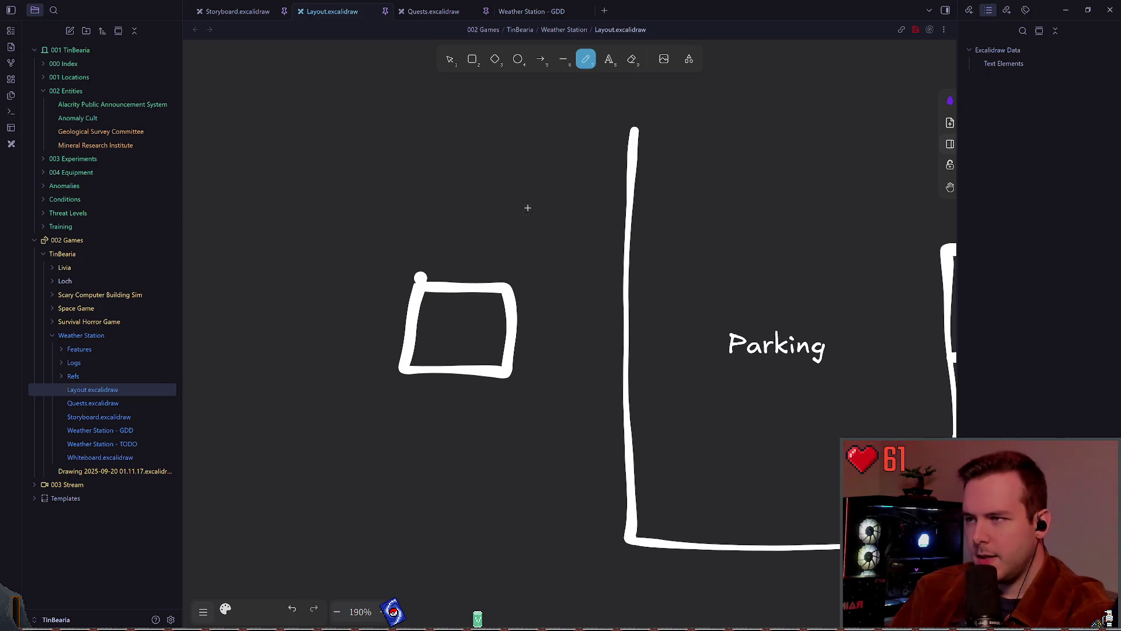
left_click(450, 59)
left_click(594, 62)
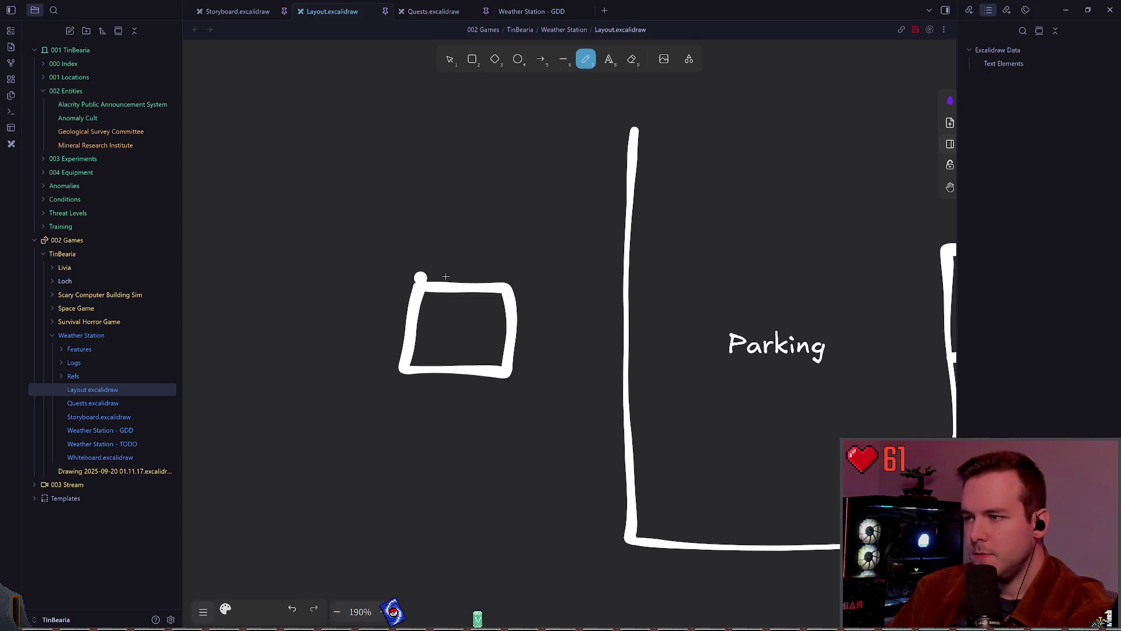
key("ctrl+z")
mouse_move(411, 290)
left_mouse_down()
mouse_move(456, 290)
mouse_move(492, 362)
mouse_move(410, 356)
mouse_move(415, 296)
left_mouse_up()
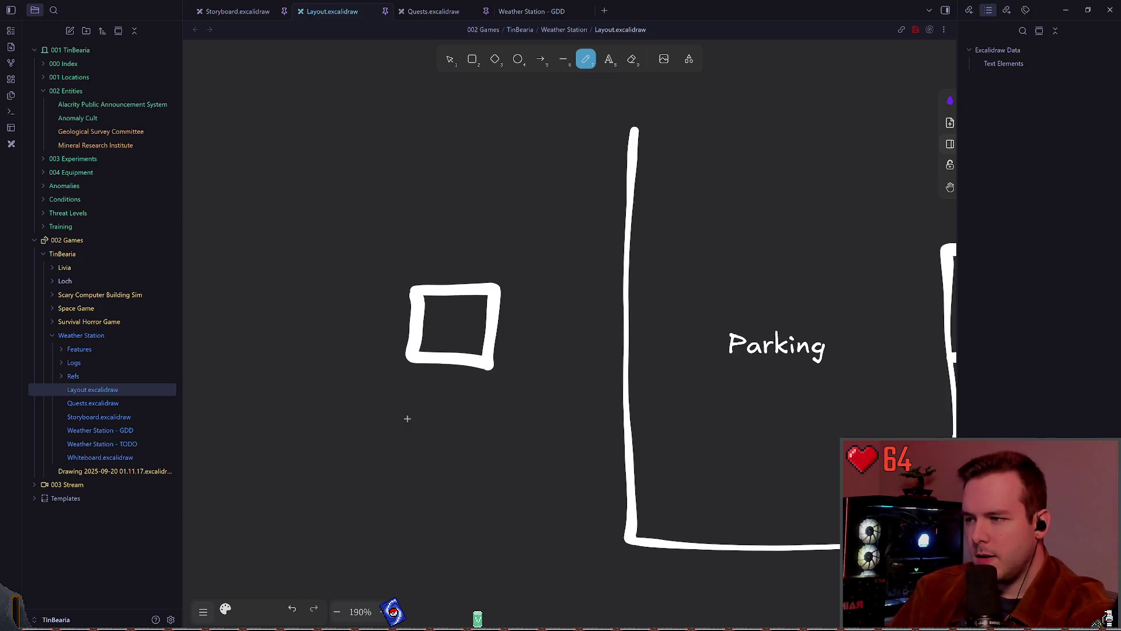
Draw a slanted chain of boxes below the square, undoing stray strokes
left_click_drag(402, 435, 401, 390)
key("ctrl+z")
mouse_move(403, 437)
left_mouse_down()
mouse_move(405, 409)
mouse_move(474, 419)
mouse_move(467, 484)
mouse_move(388, 474)
mouse_move(404, 435)
left_mouse_up()
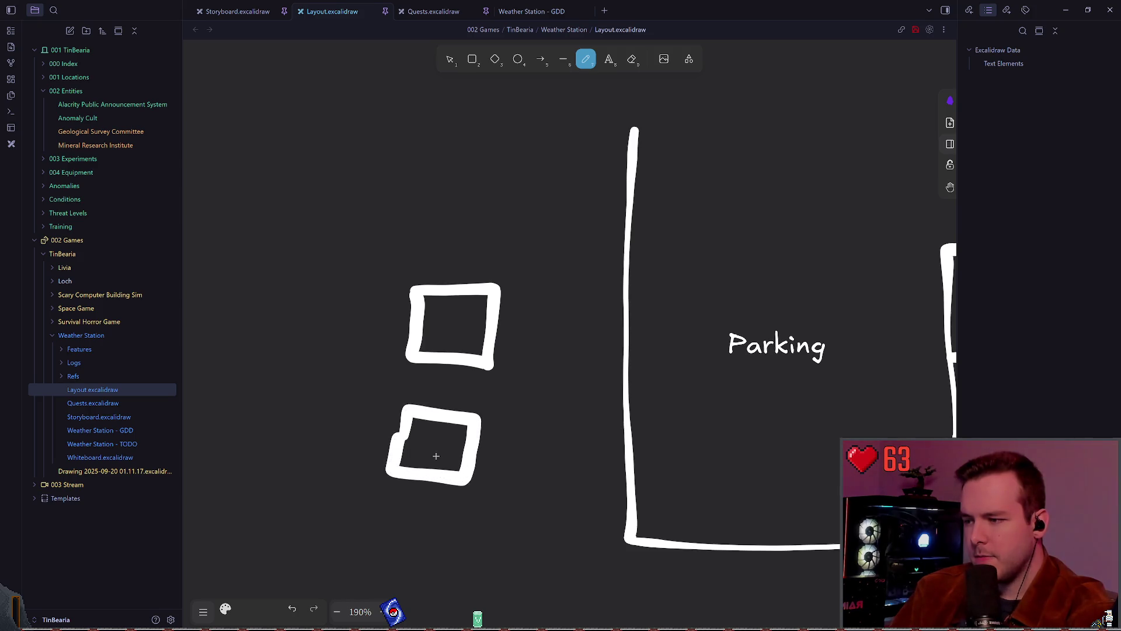
scroll(555, 354, "down", 1)
scroll(555, 354, "left", 1)
left_click_drag(449, 394, 409, 517)
key("ctrl+z")
left_click_drag(527, 419, 493, 512)
mouse_move(459, 360)
left_mouse_down()
mouse_move(411, 480)
mouse_move(486, 504)
mouse_move(450, 584)
mouse_move(400, 500)
mouse_move(412, 478)
left_mouse_up()
Draw an arrow pointing at the middle box of the chain
scroll(488, 433, "down", 1)
scroll(488, 433, "left", 1)
scroll(527, 444, "down", 1)
scroll(528, 444, "left", 1)
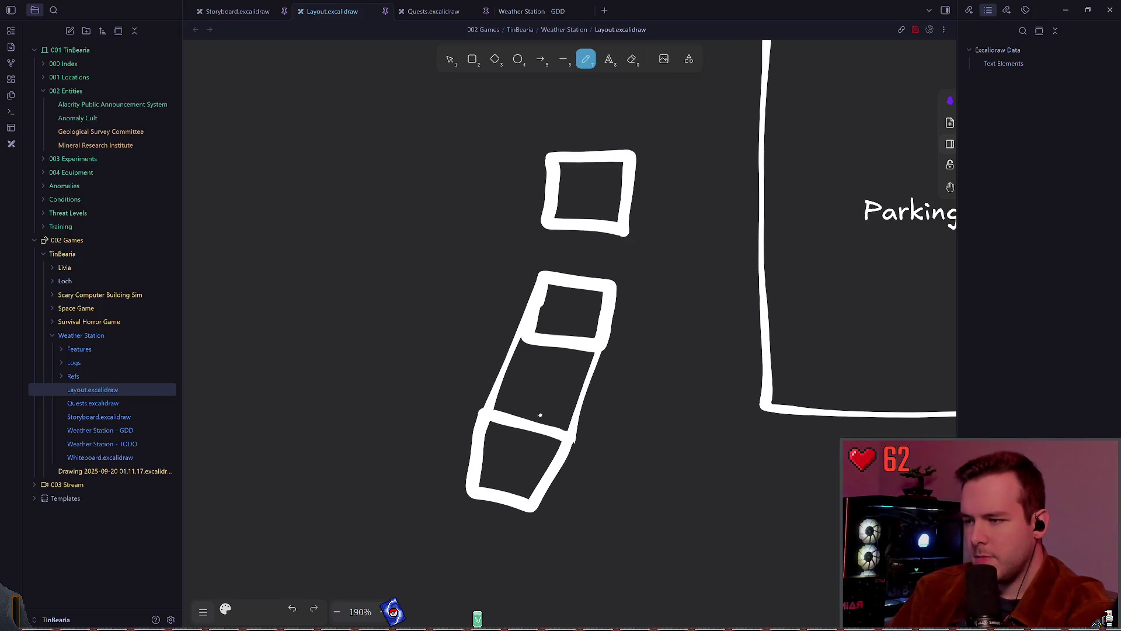
scroll(536, 427, "up", 1)
scroll(537, 426, "right", 1)
mouse_move(426, 421)
left_mouse_down()
mouse_move(443, 365)
mouse_move(476, 409)
left_mouse_up()
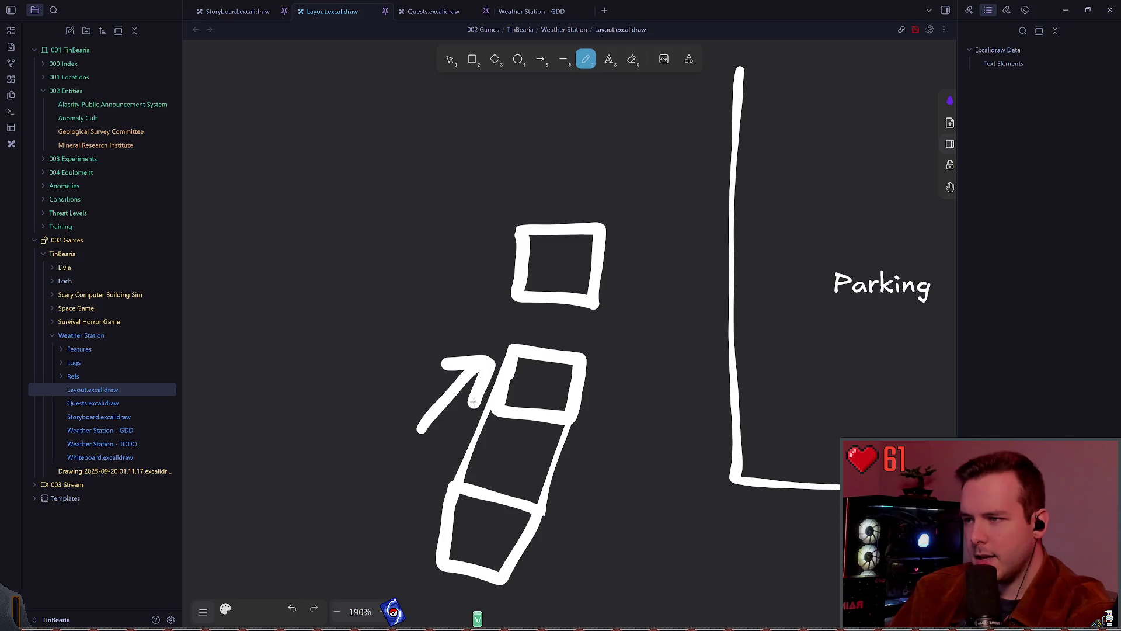
scroll(505, 374, "up", 1)
scroll(506, 373, "right", 1)
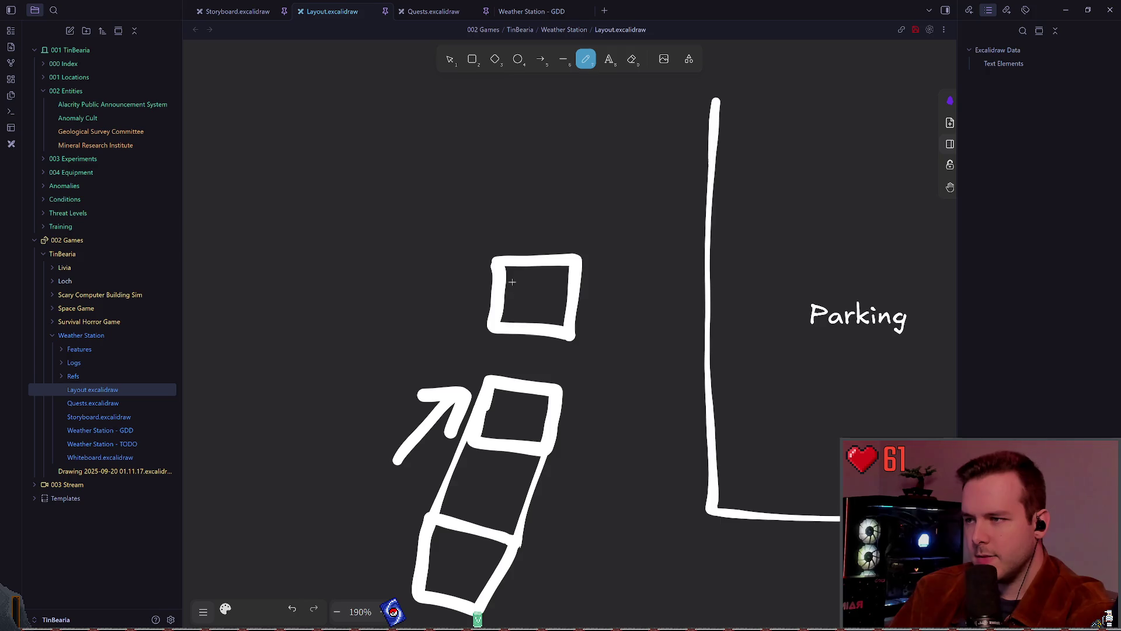
scroll(553, 270, "up", 1)
scroll(552, 271, "right", 1)
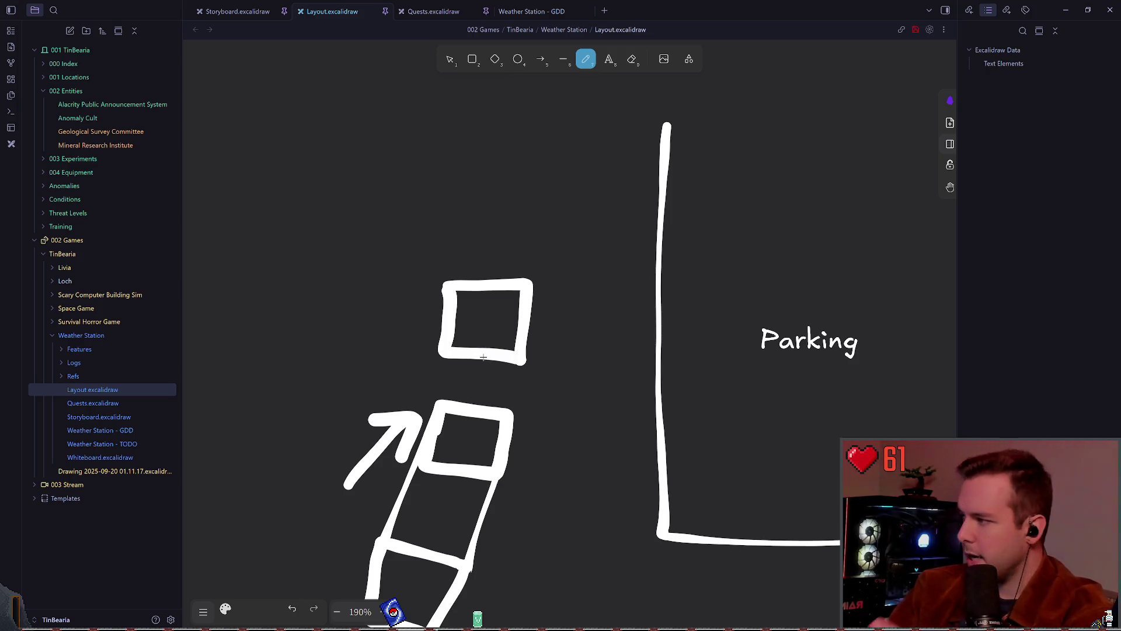
scroll(490, 345, "down", 3)
scroll(491, 345, "right", 3)
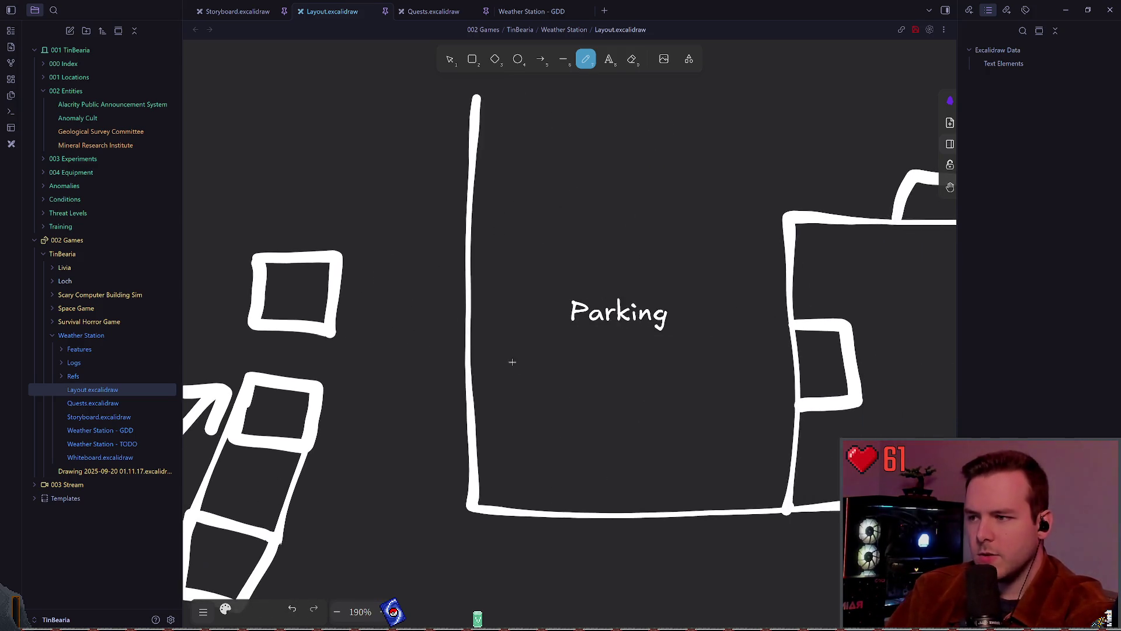
Draw a small box inside Parking's left wall, then undo those strokes
scroll(508, 319, "right", 8)
scroll(547, 256, "left", 6)
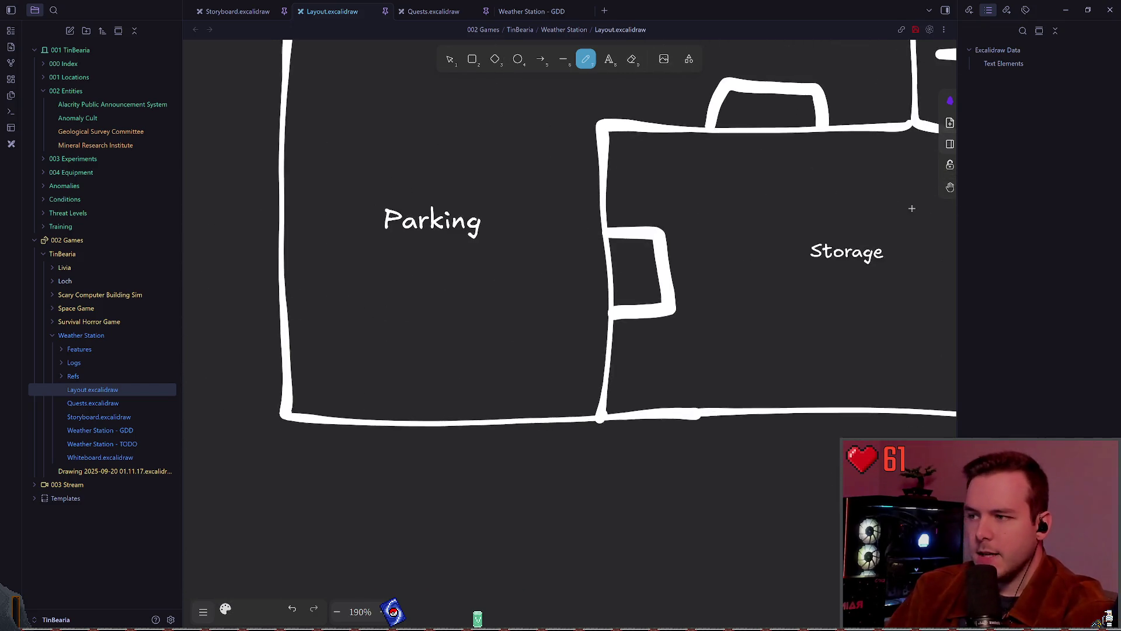
scroll(547, 256, "right", 4)
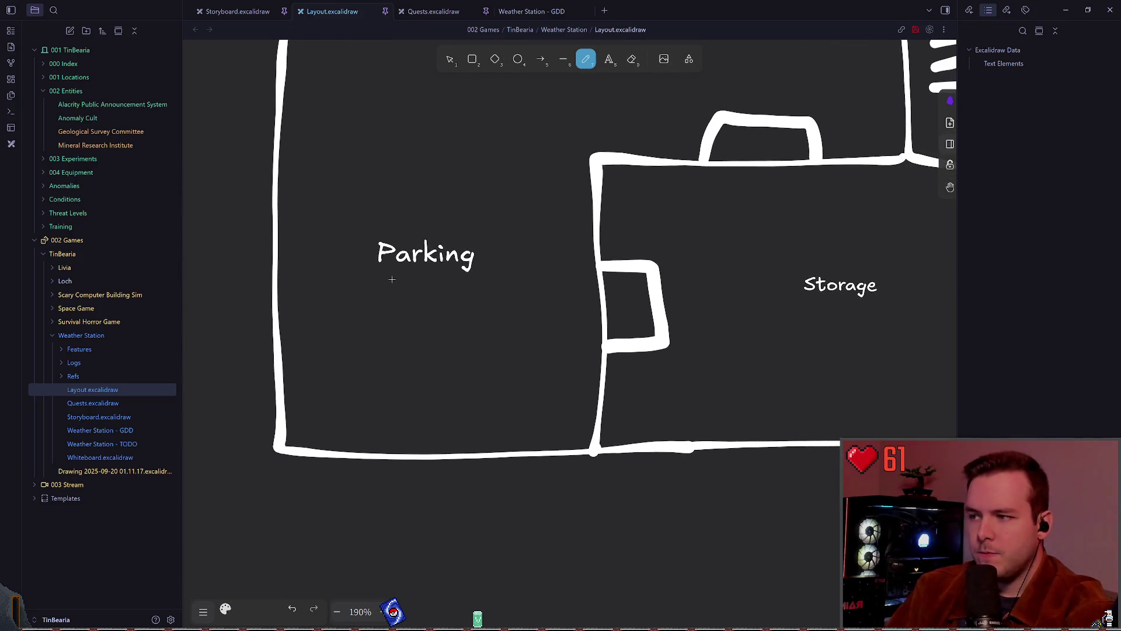
scroll(357, 258, "left", 3)
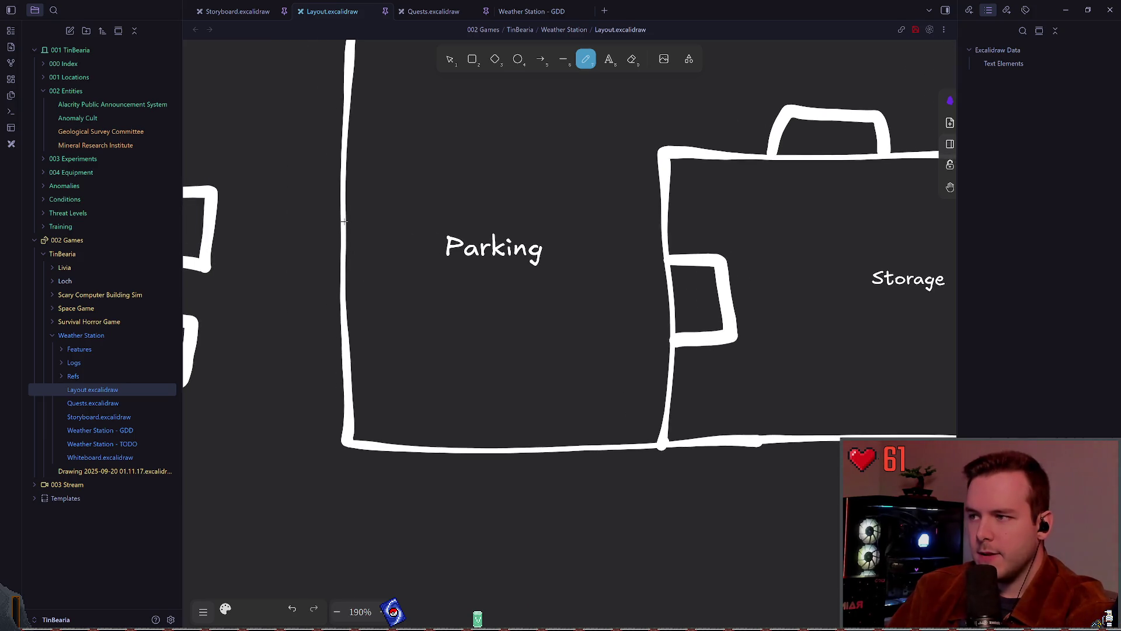
mouse_move(345, 221)
left_mouse_down()
mouse_move(430, 264)
mouse_move(342, 397)
left_mouse_up()
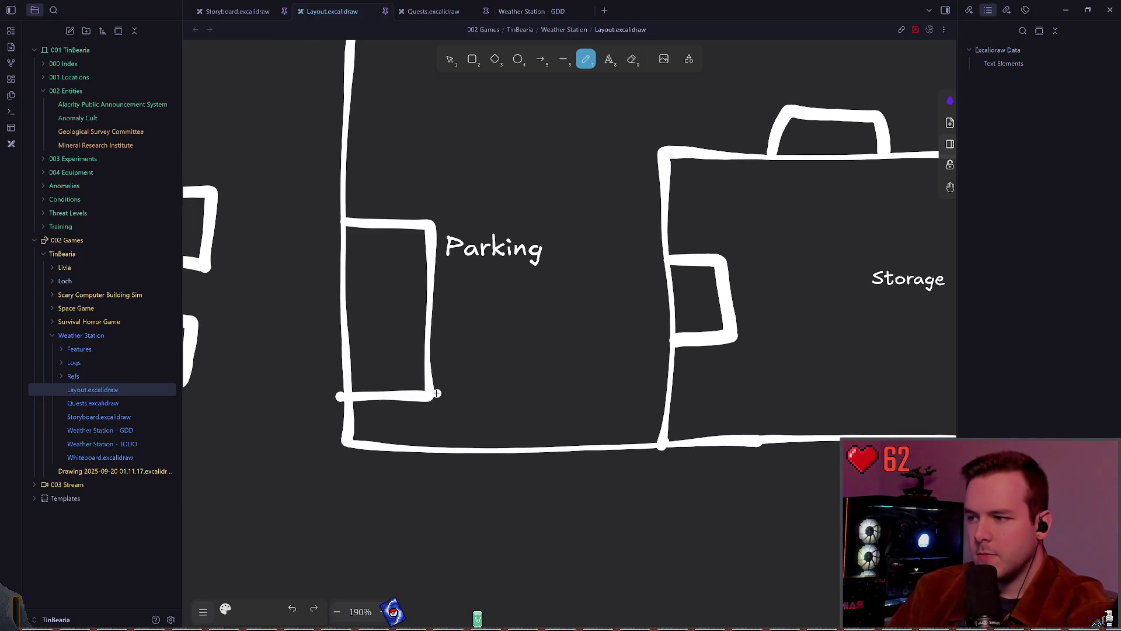
mouse_move(429, 388)
left_mouse_down()
mouse_move(474, 416)
mouse_move(336, 415)
left_mouse_up()
mouse_move(474, 416)
left_mouse_down()
mouse_move(474, 234)
mouse_move(435, 226)
left_mouse_up()
key("ctrl+z")
key("ctrl+z")
key("ctrl+z")
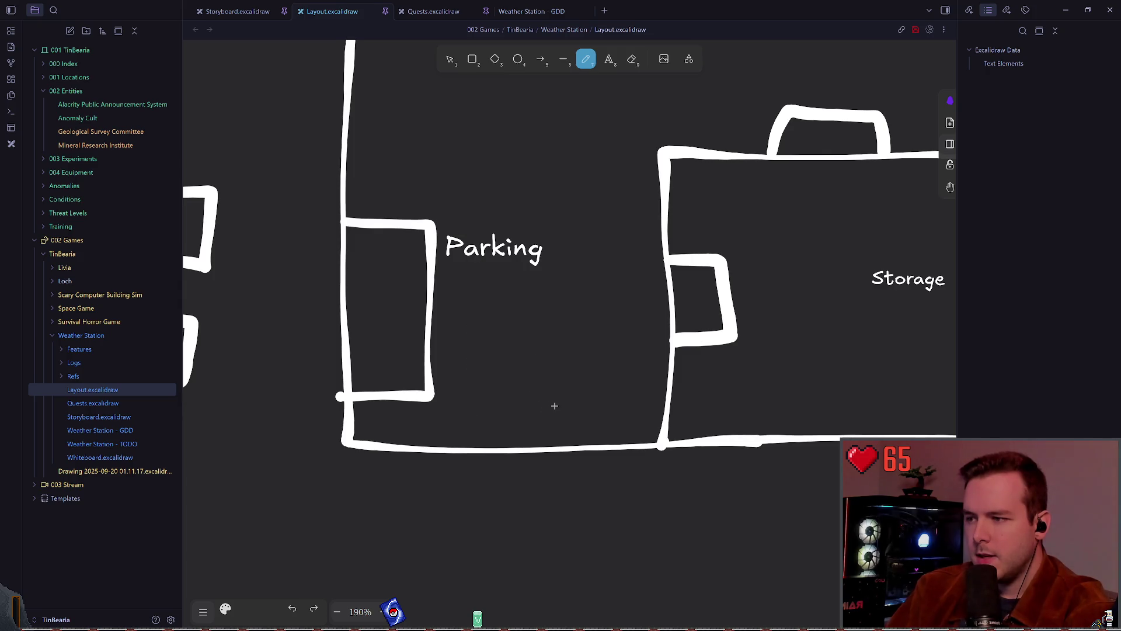
Pan and zoom out to check the whole floor plan
scroll(536, 345, "up", 1)
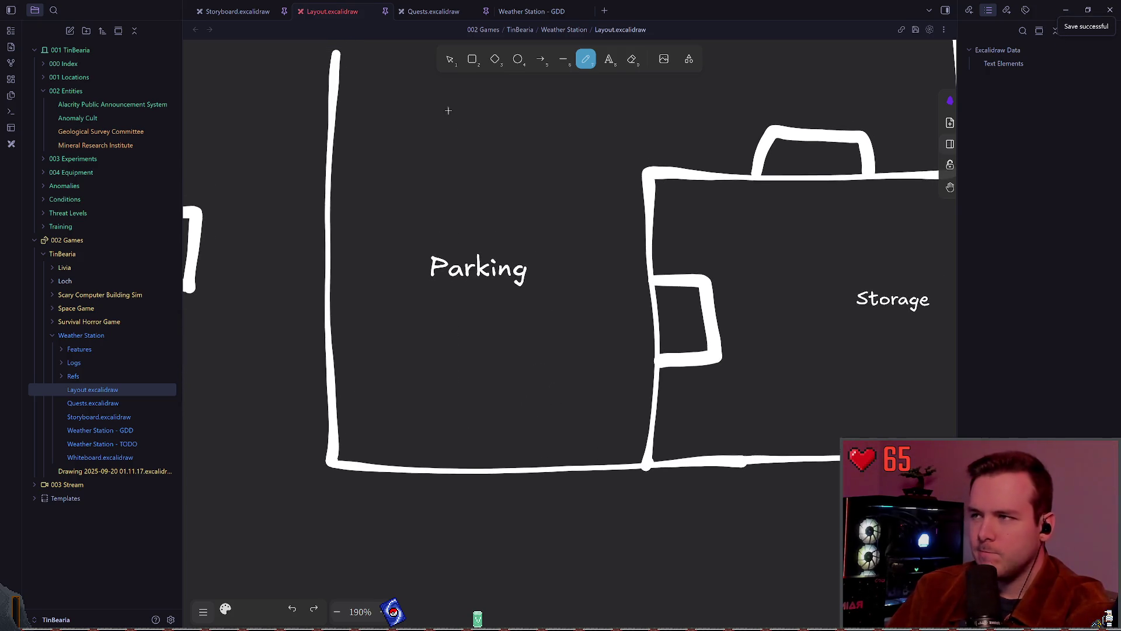
scroll(428, 303, "left", 1)
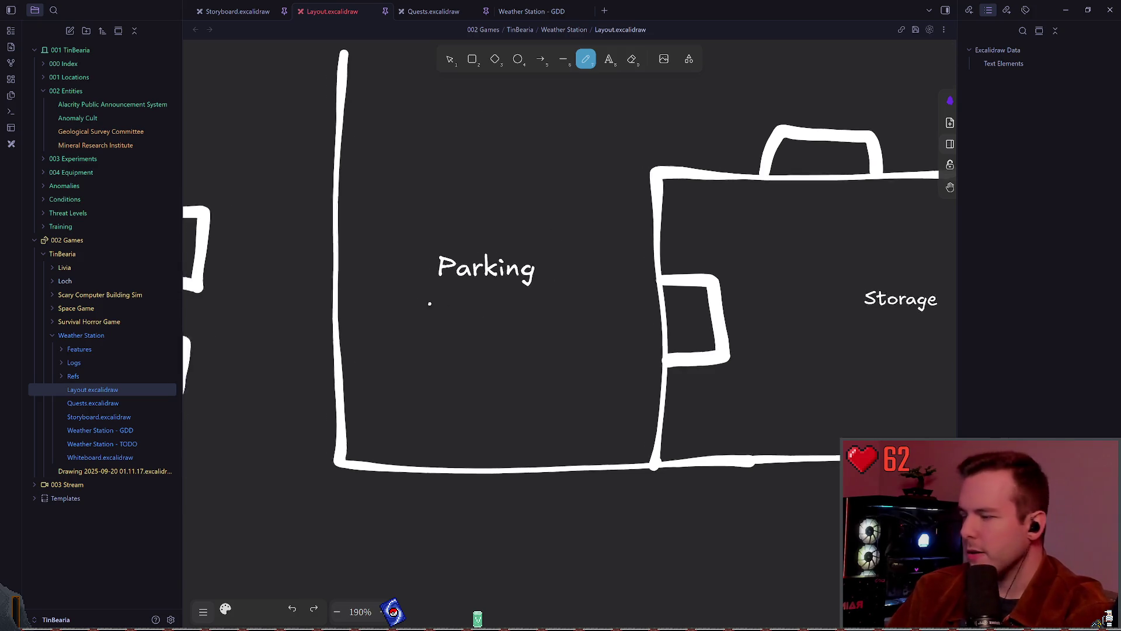
scroll(514, 433, "up", 3)
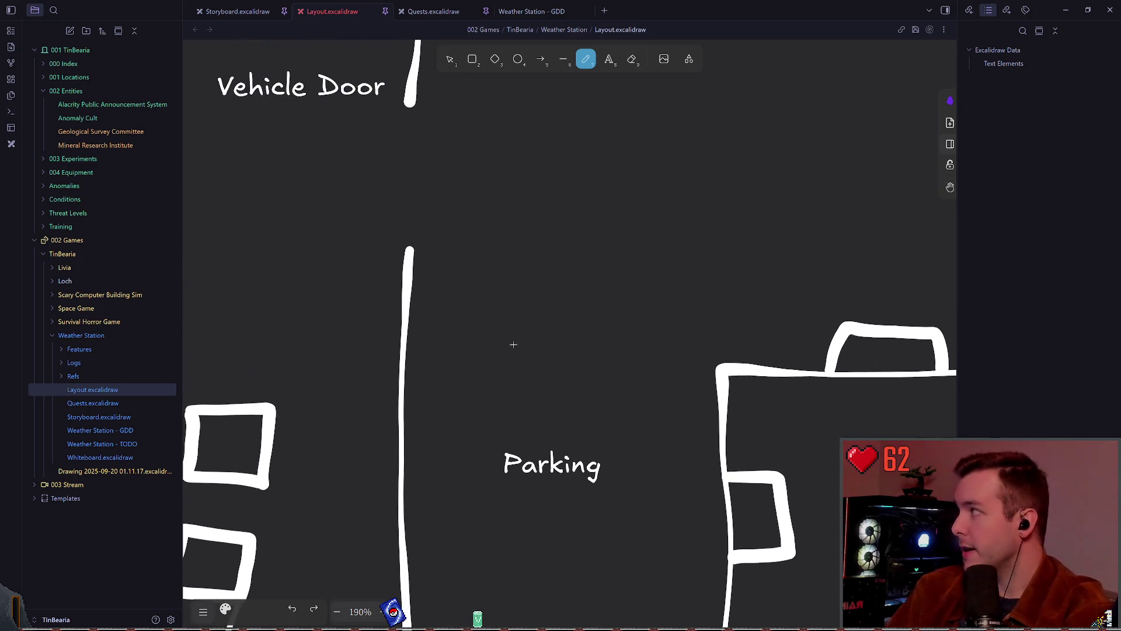
scroll(508, 309, "right", 2)
scroll(508, 310, "down", 1)
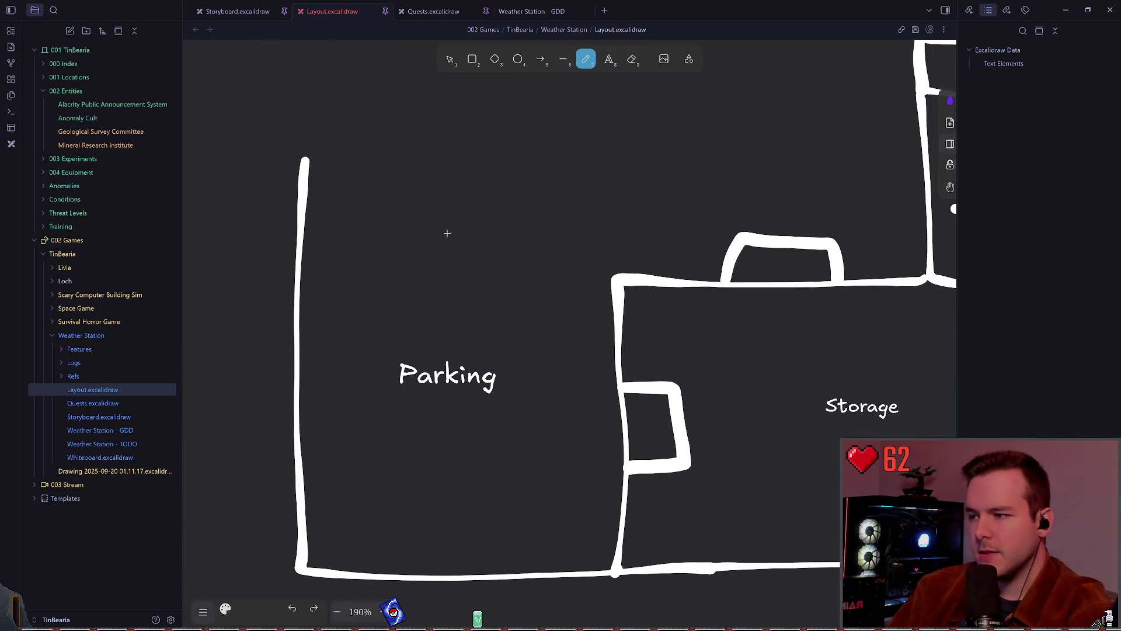
mouse_move(505, 304)
left_mouse_down()
mouse_move(705, 283)
mouse_move(738, 188)
mouse_move(405, 288)
mouse_move(729, 209)
left_mouse_up()
scroll(728, 209, "right", 10)
scroll(728, 208, "up", 6)
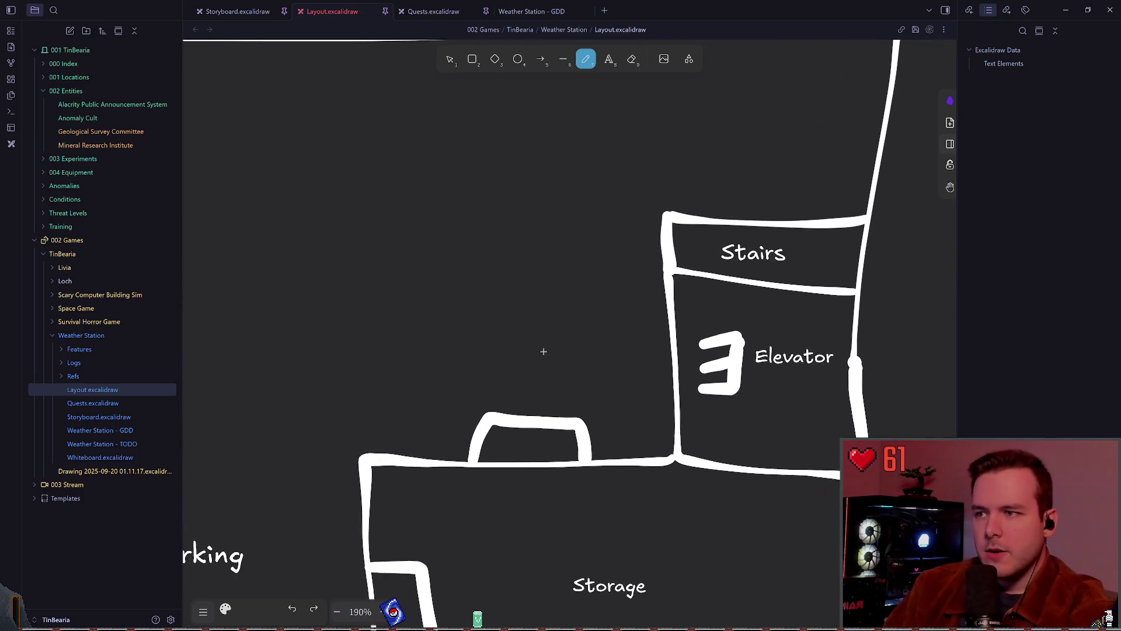
left_click_drag(476, 396, 730, 313)
scroll(630, 300, "down", 6)
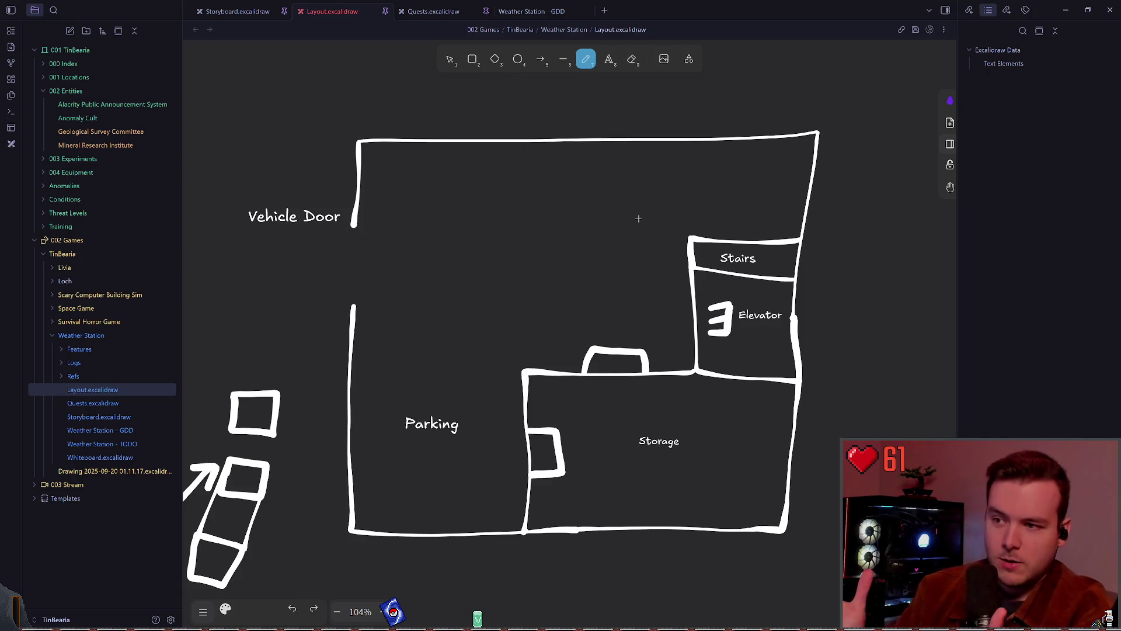
Shrink the elevator's '3' marking against its wall
left_click(450, 59)
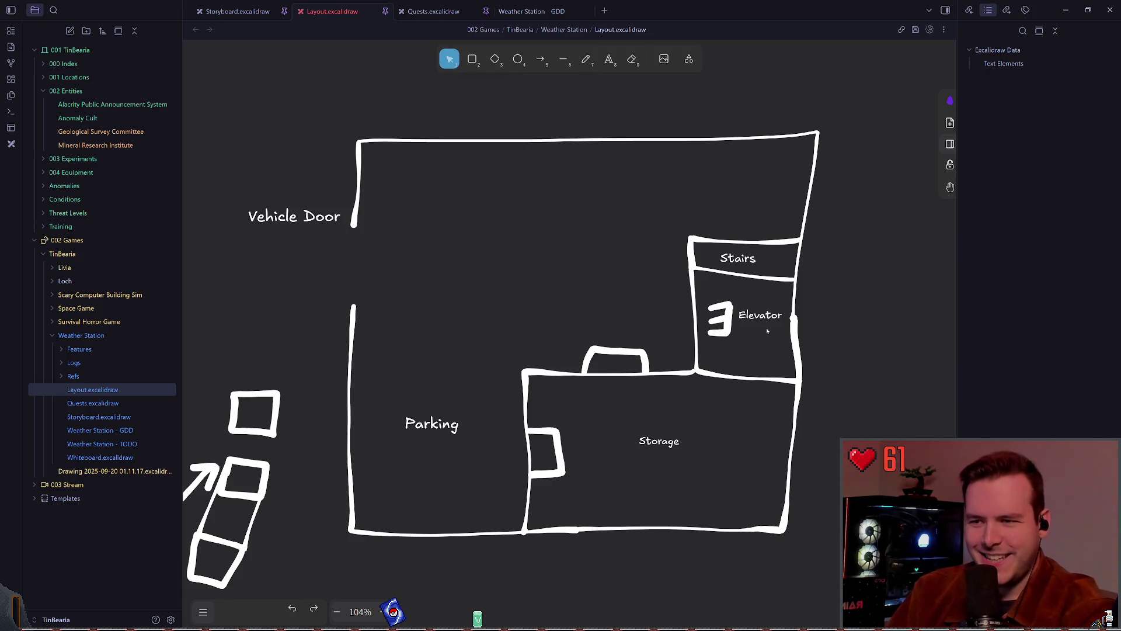
mouse_move(740, 356)
left_mouse_down()
mouse_move(695, 292)
mouse_move(704, 311)
left_mouse_up()
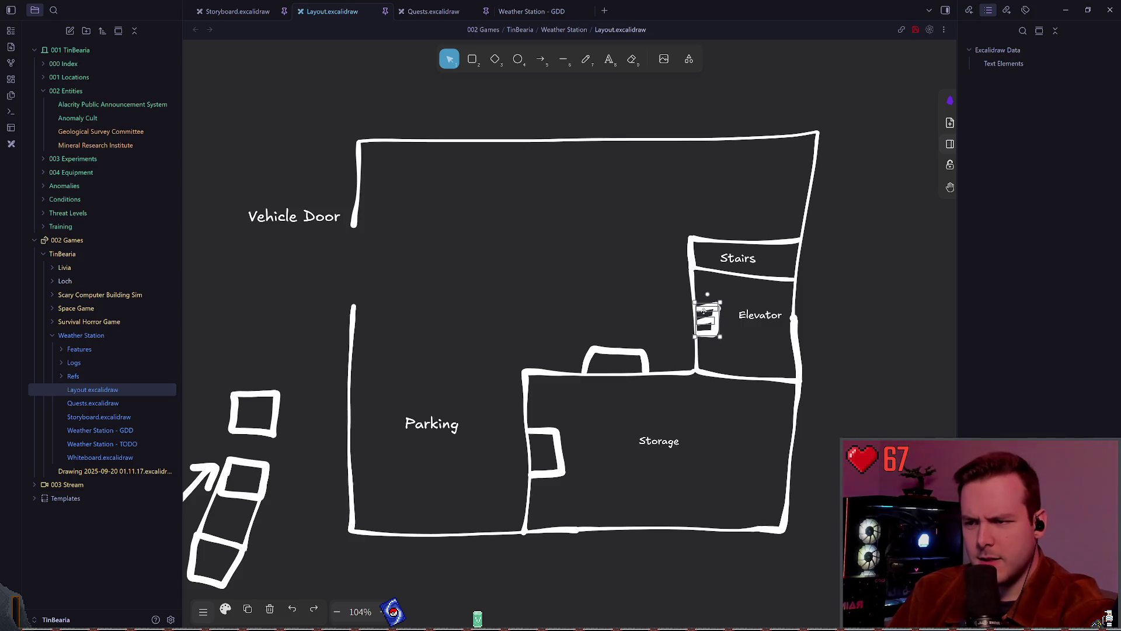
left_click(744, 274)
Shift the Elevator label slightly left and down to fit the room
left_click(845, 326)
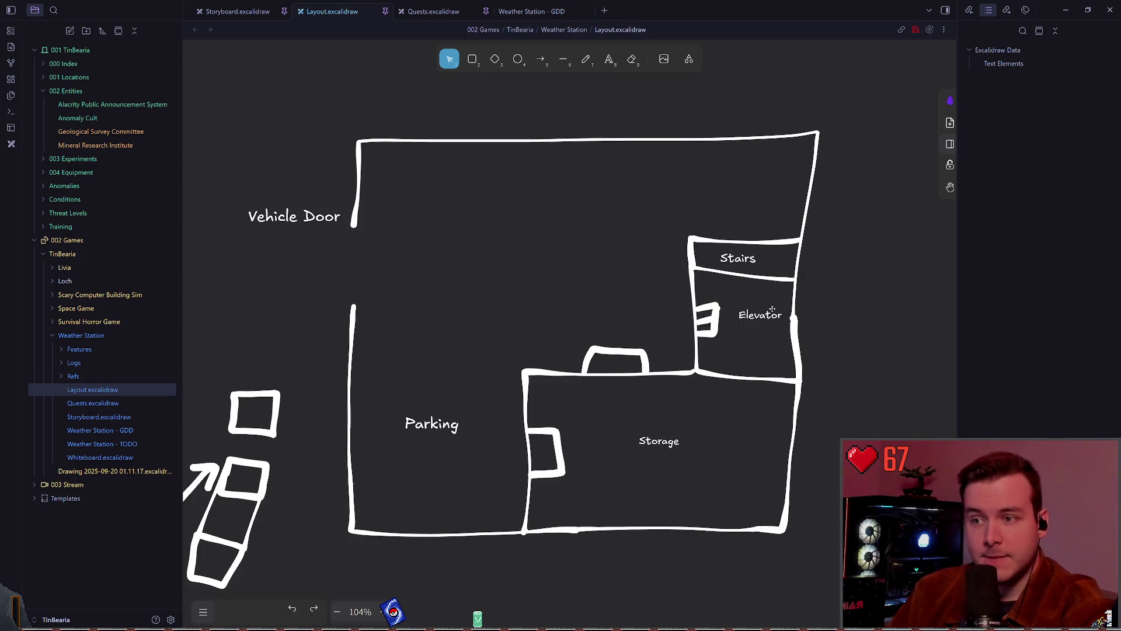
left_click_drag(760, 315, 753, 319)
left_click(871, 305)
left_click(844, 278)
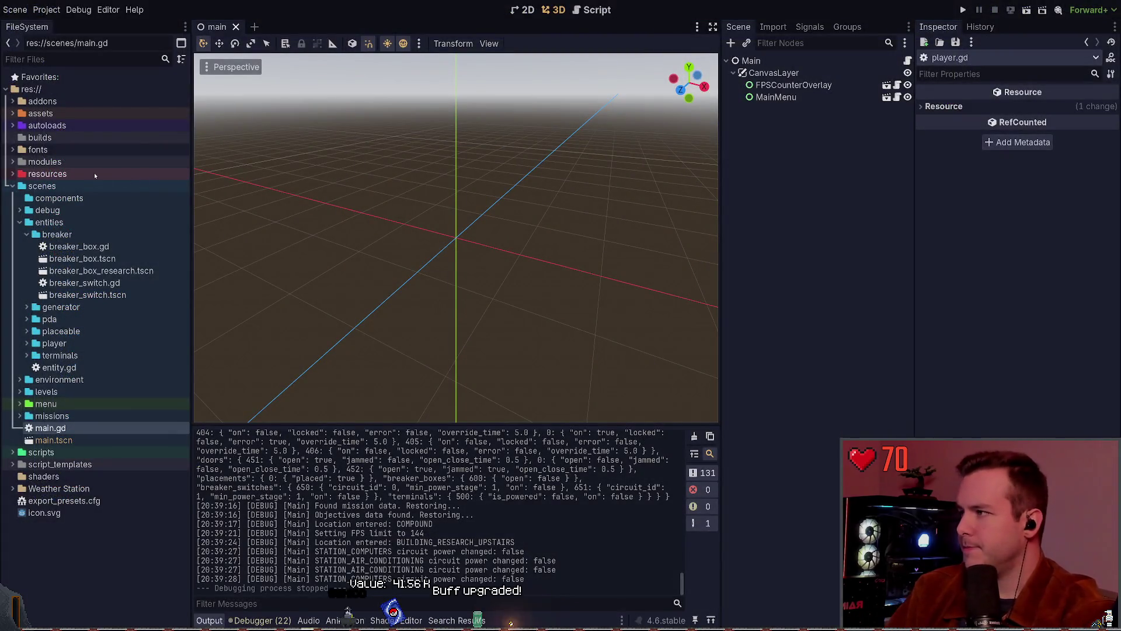
Open autoloads/game.gd and look over the WEATHER_STATION constant declaration
left_click(13, 125)
double_click(52, 162)
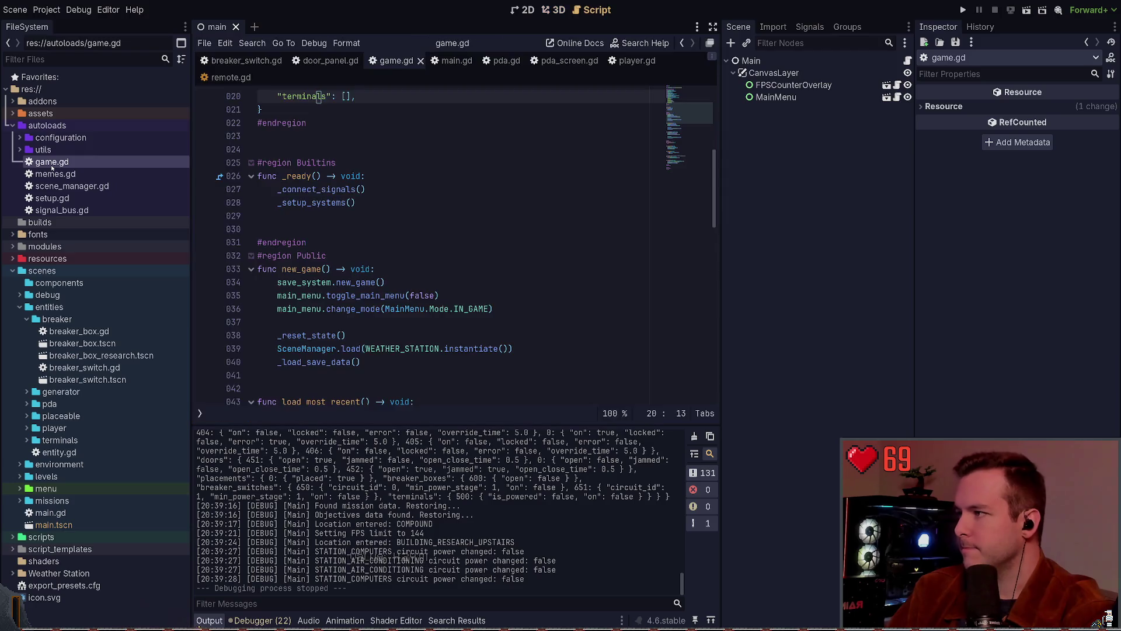
scroll(366, 220, "up", 1)
left_click(356, 136)
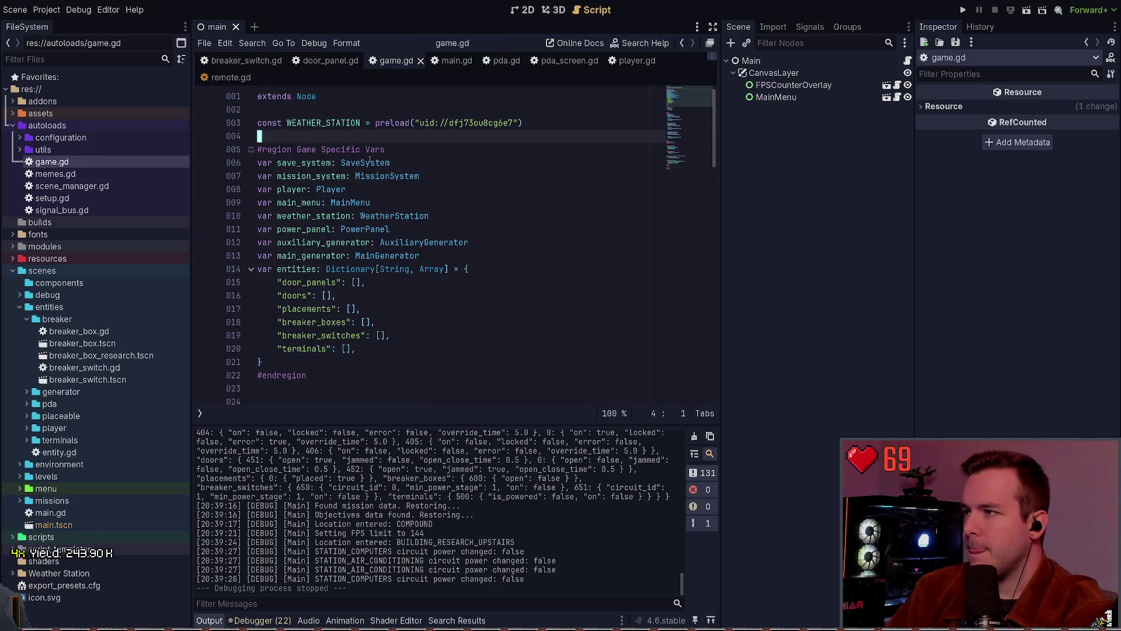
scroll(356, 183, "up", 2, "ctrl")
scroll(356, 182, "up", 3, "ctrl")
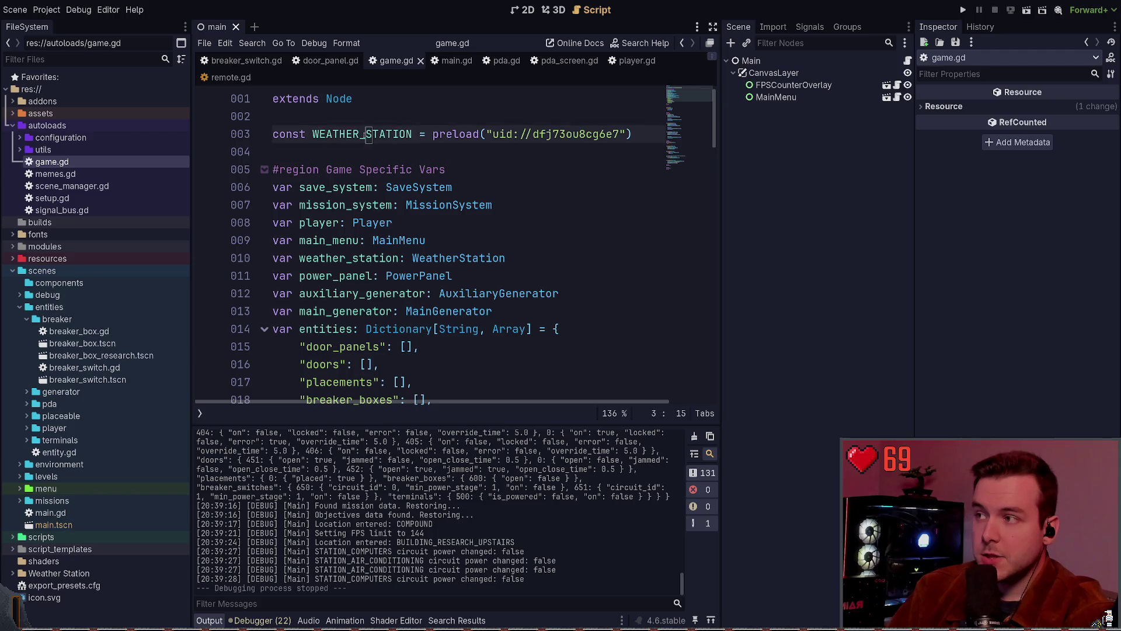
double_click(373, 135)
left_click(375, 153)
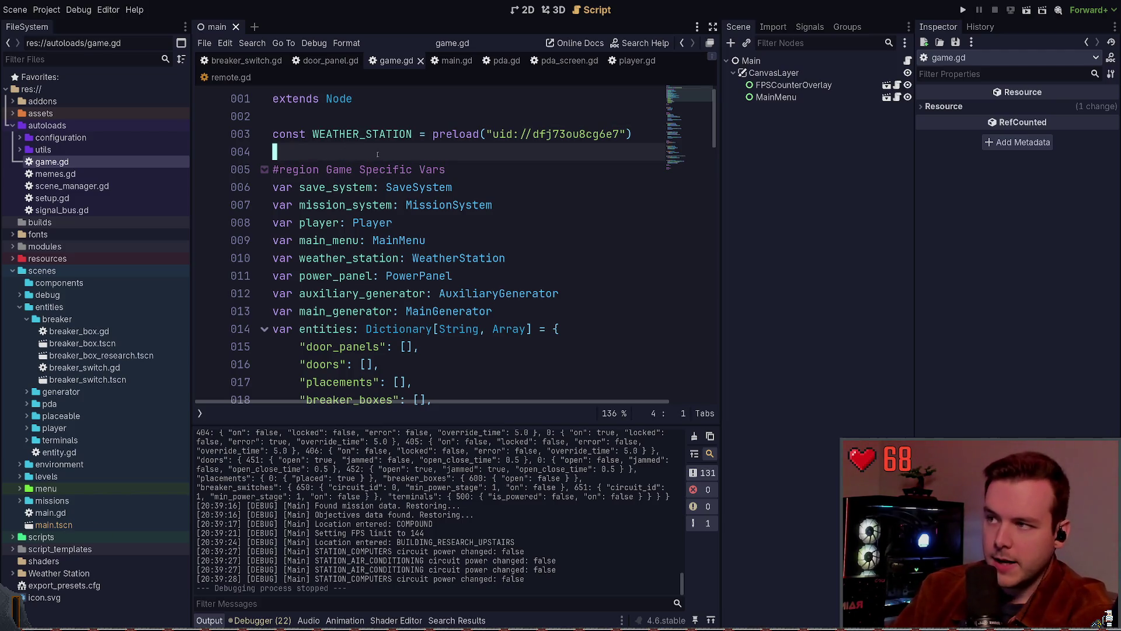
Inspect the const keyword and the WEATHER_STATION.instantiate call in new_game
double_click(288, 135)
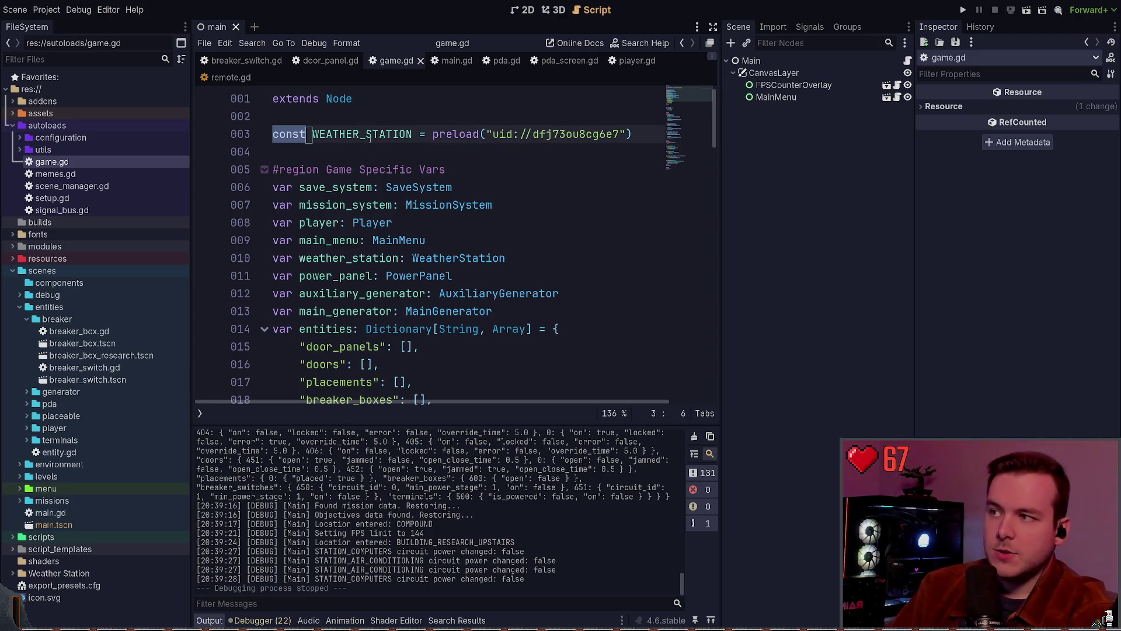
scroll(448, 150, "down", 3, "ctrl")
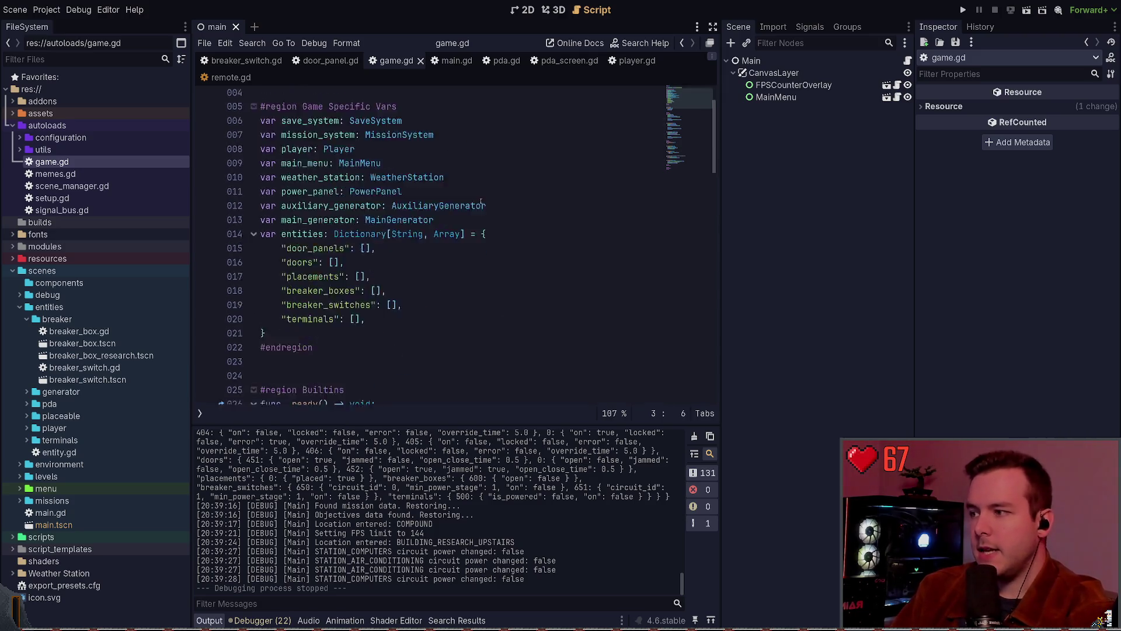
scroll(477, 195, "down", 5)
scroll(479, 216, "down", 3)
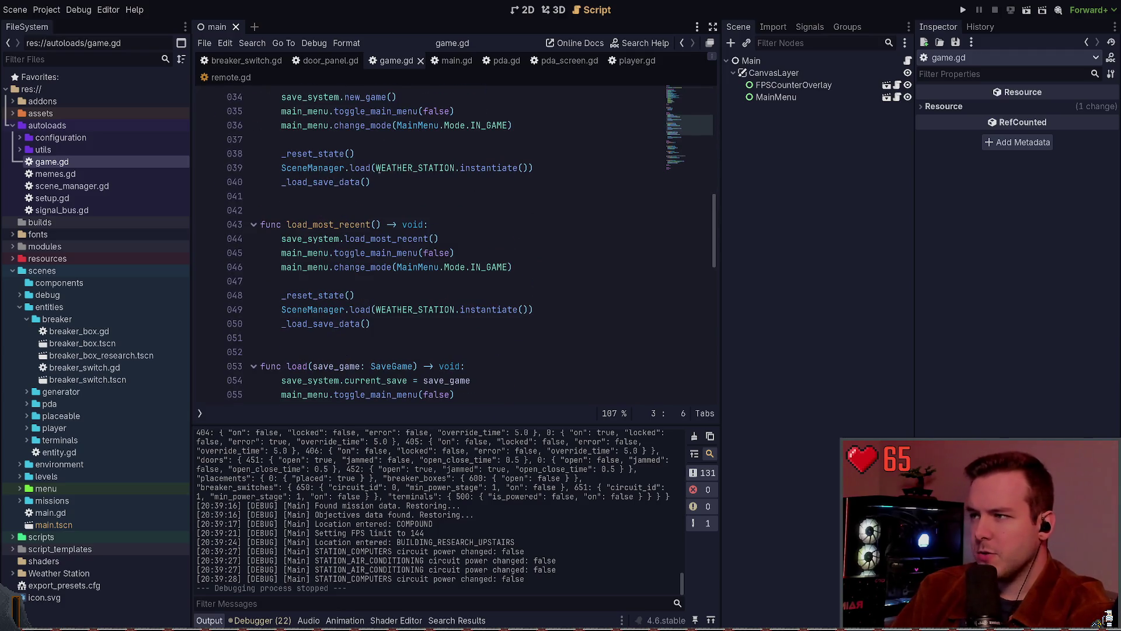
left_click_drag(377, 168, 519, 168)
scroll(440, 194, "up", 2, "ctrl")
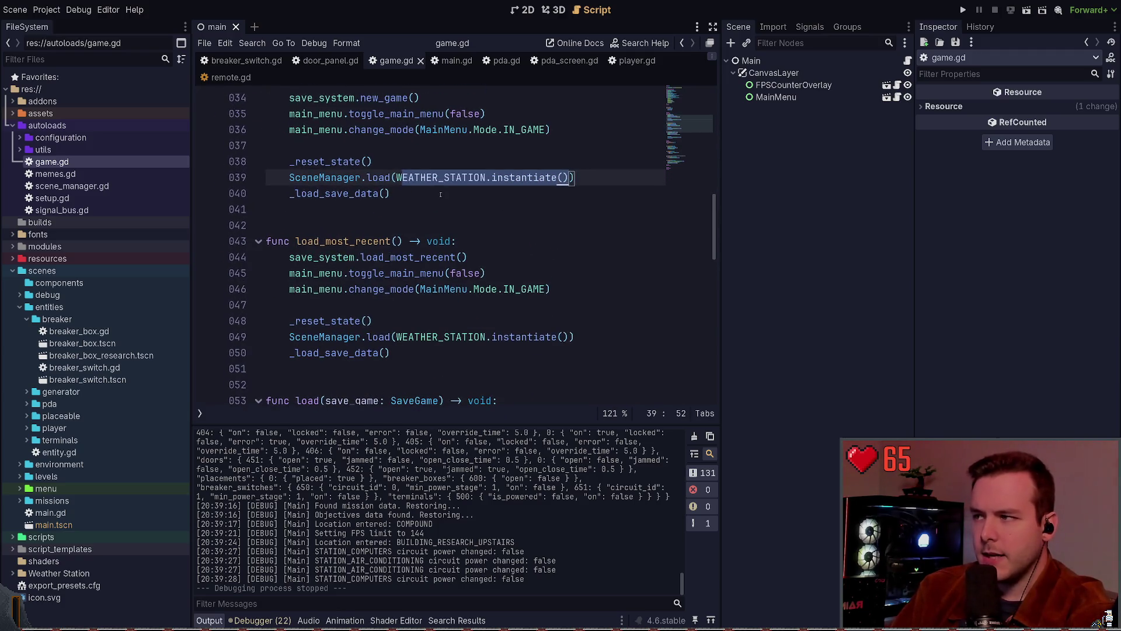
Add a 'WEATHER_STATION = null' line in new_game and save the script
left_click(444, 147)
scroll(525, 175, "up", 1)
left_click(603, 180)
key("Return")
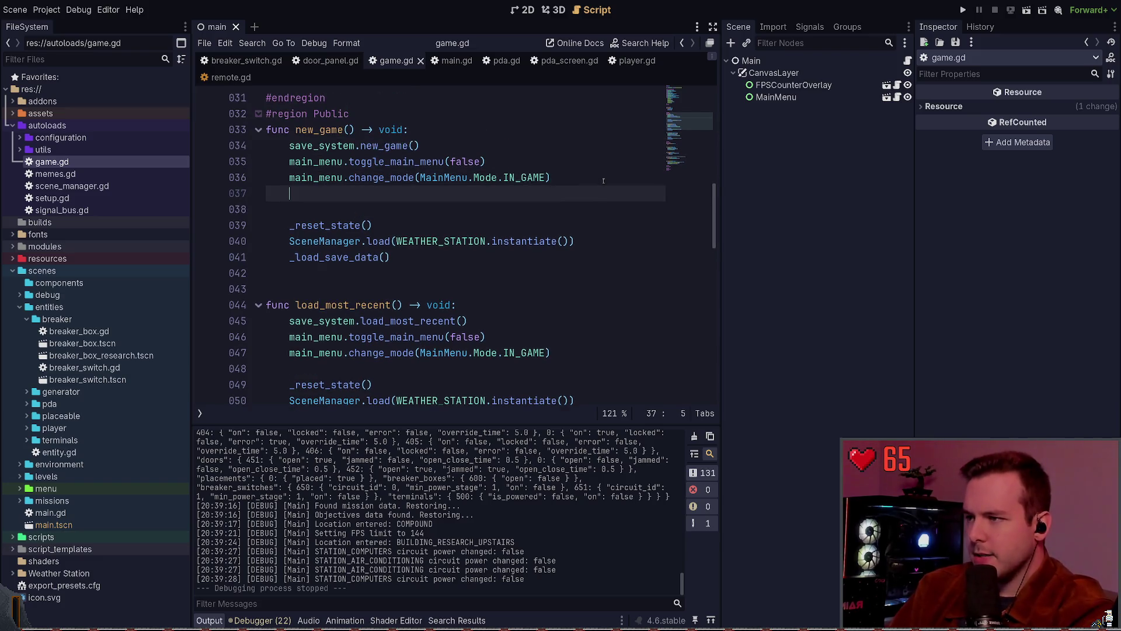
type("WEATHER_STATION = null")
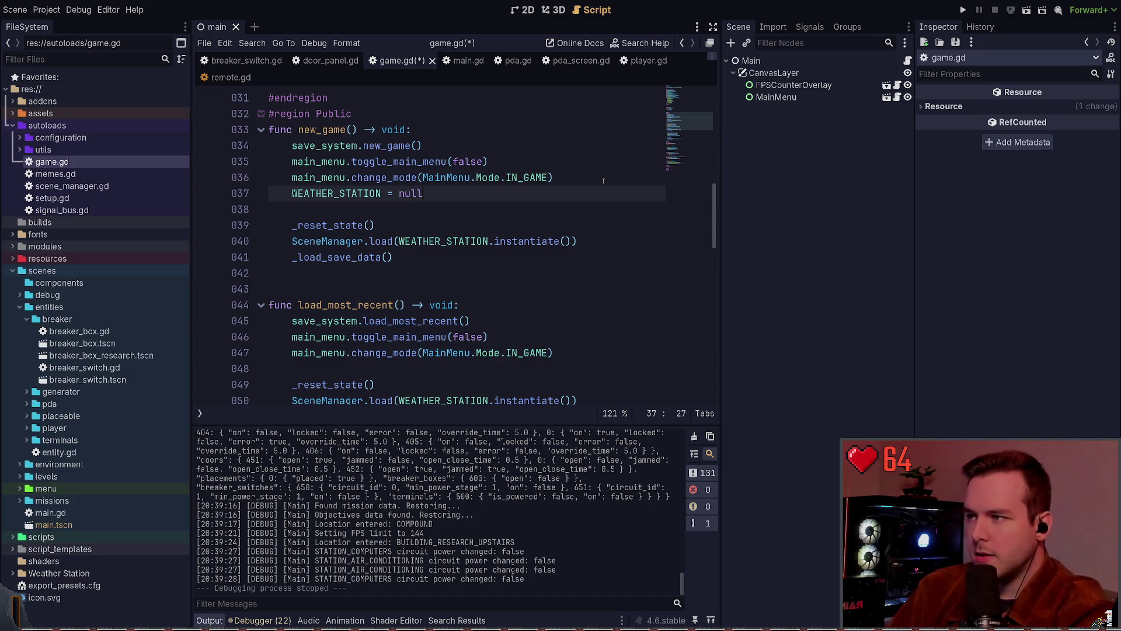
key("ctrl+s")
Delete the WEATHER_STATION = null line after the constant-assignment error
left_click(391, 226)
left_click(391, 211)
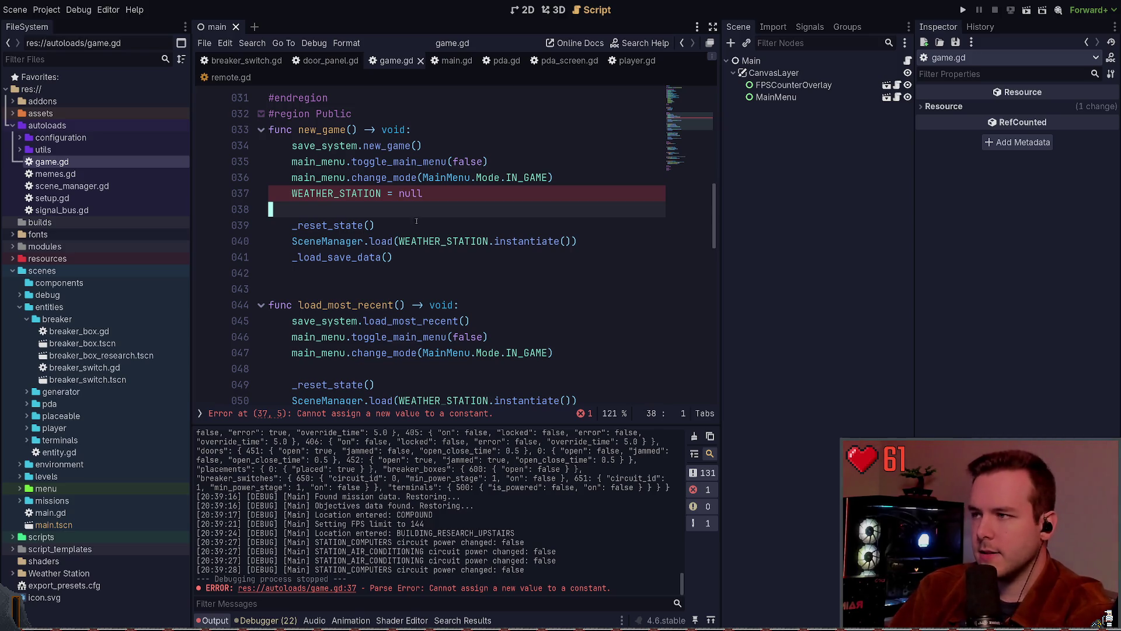
key("Up")
key("shift+Home")
key("BackSpace")
key("BackSpace")
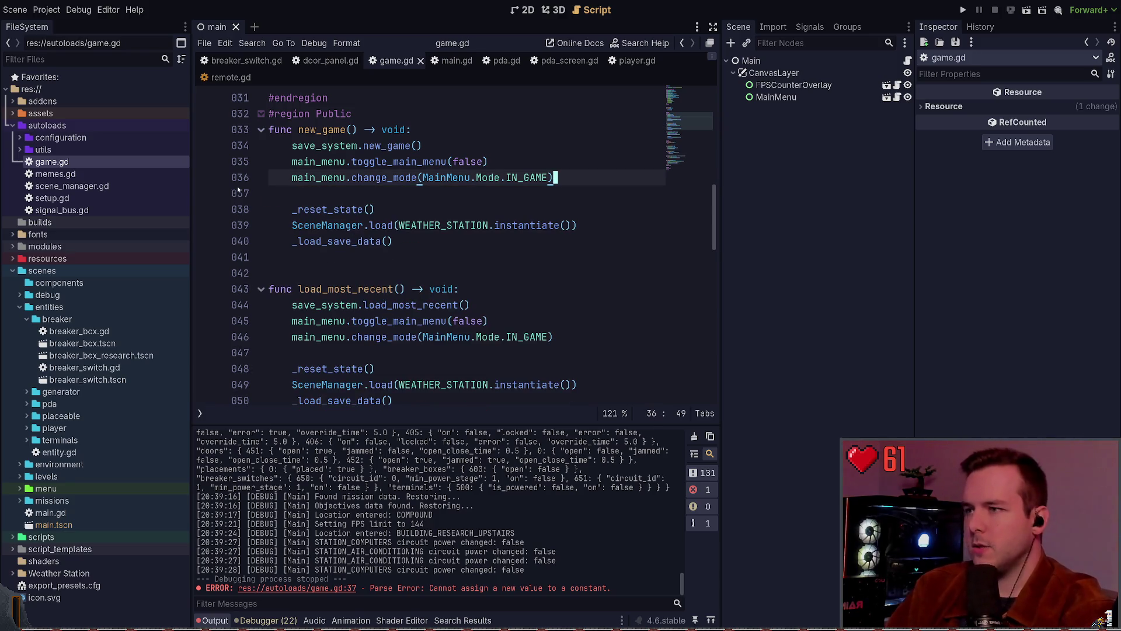
Close game.gd and look over the main.gd, pda.gd and pda_screen.gd scripts
scroll(440, 245, "up", 10)
scroll(464, 242, "down", 15)
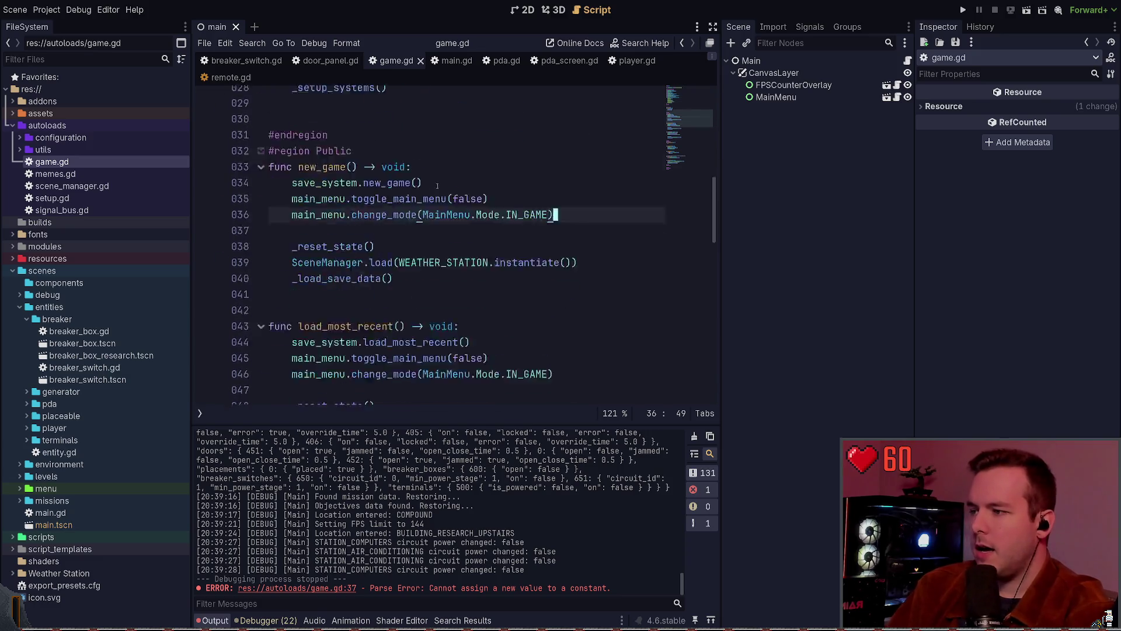
scroll(463, 242, "up", 10)
scroll(463, 242, "up", 5)
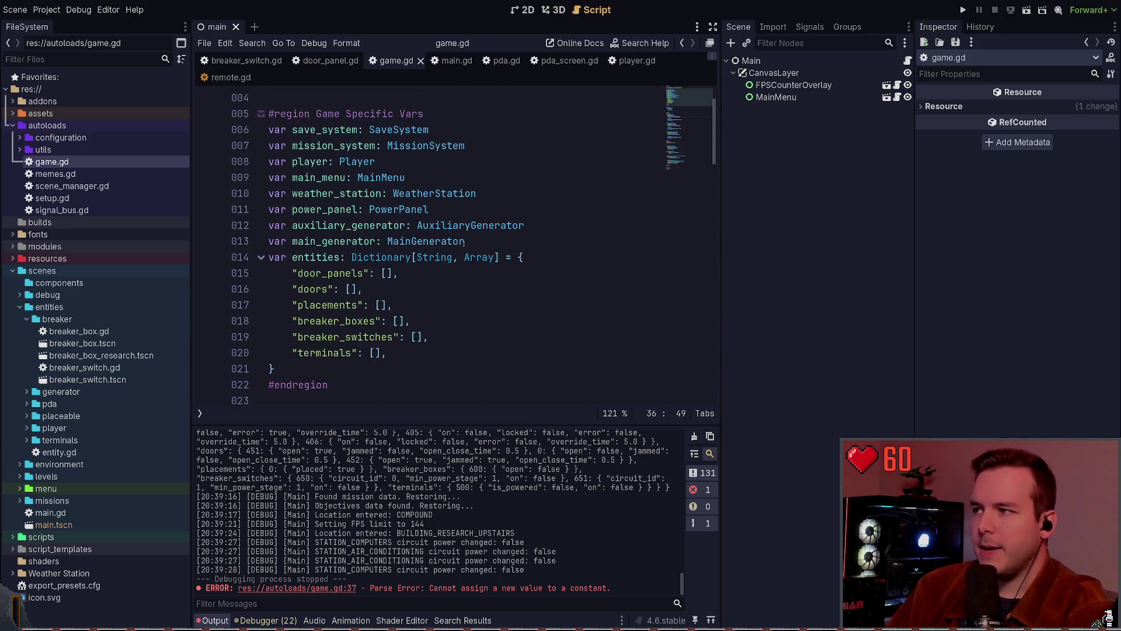
scroll(441, 262, "up", 1)
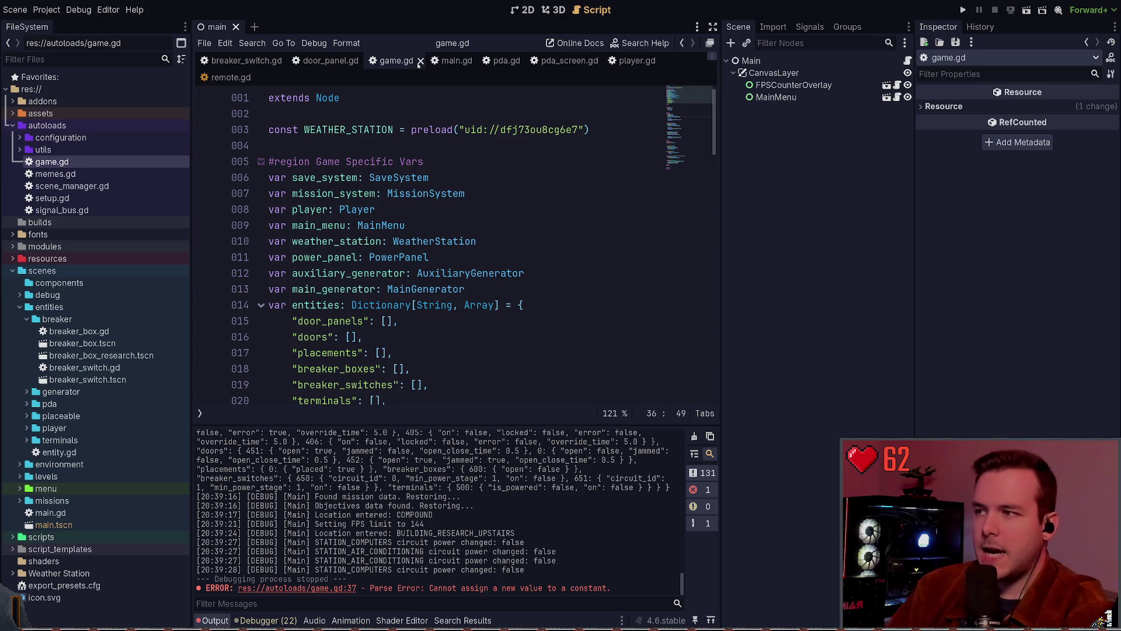
left_click(418, 64)
scroll(528, 164, "up", 10)
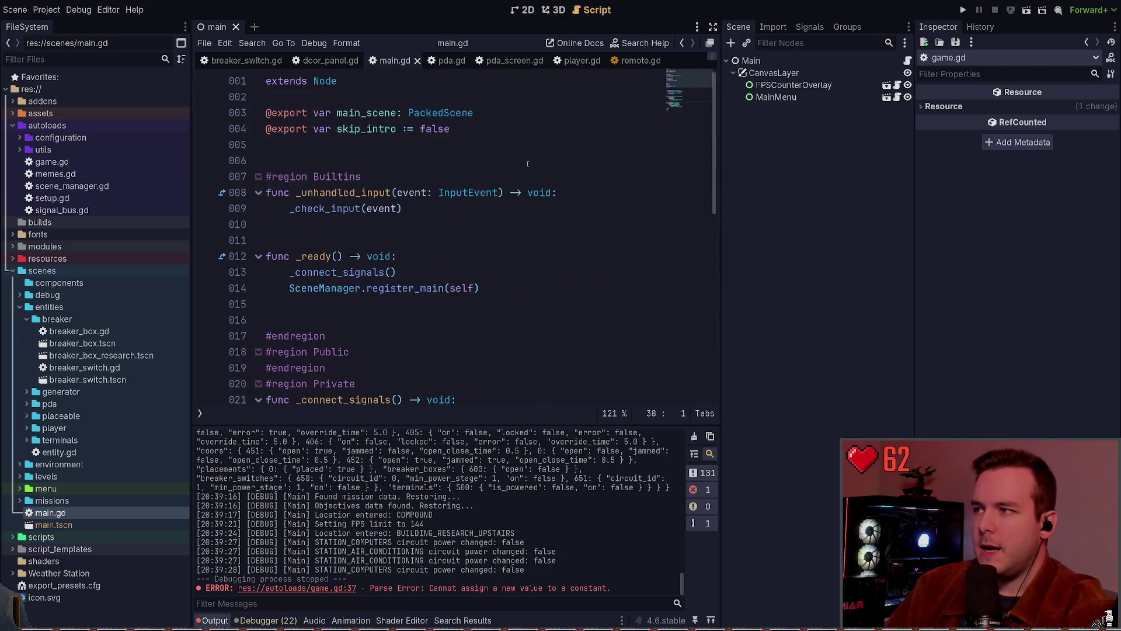
left_click(445, 61)
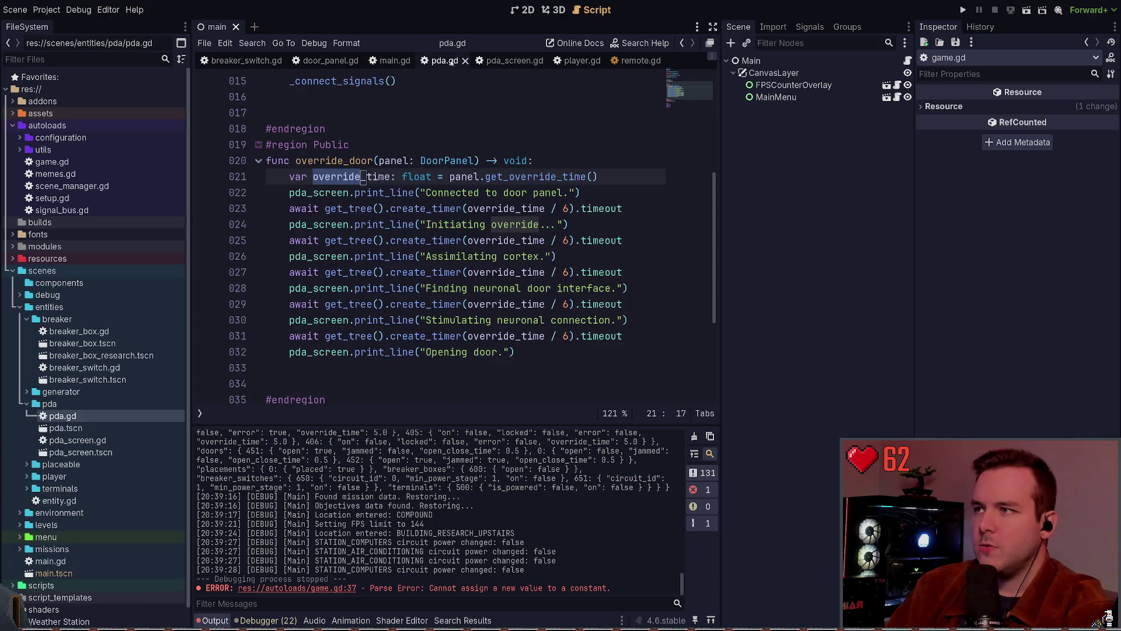
scroll(552, 169, "up", 5)
left_click(499, 63)
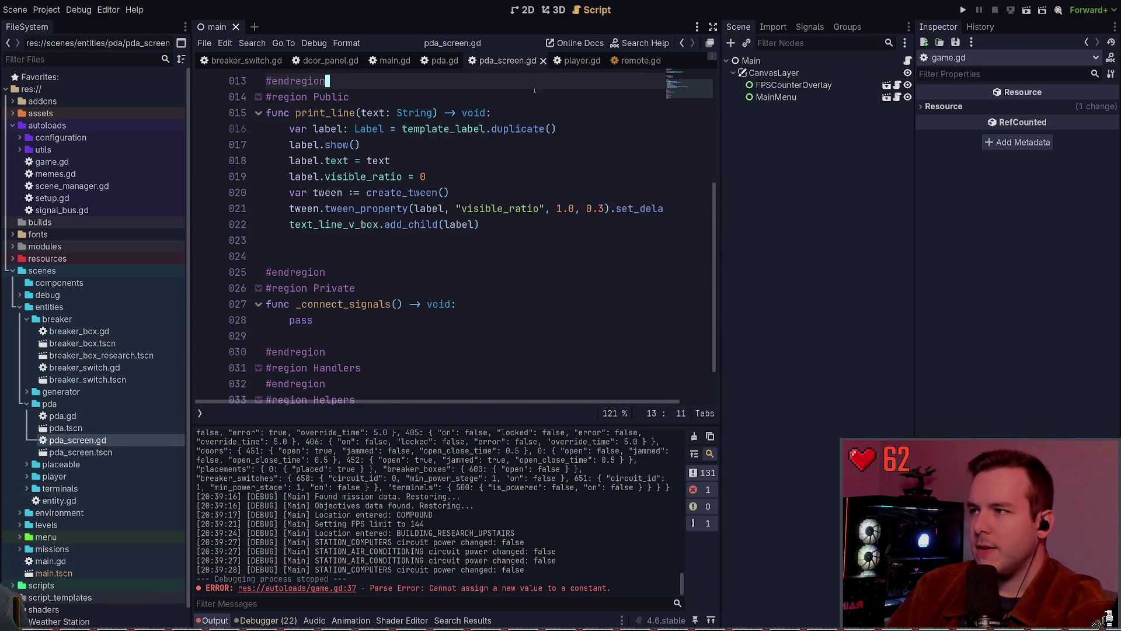
scroll(486, 170, "up", 4)
Close pda_screen.gd, player.gd and remote.gd, then show door_panel.gd from line 1
left_click(542, 60)
left_click(497, 61)
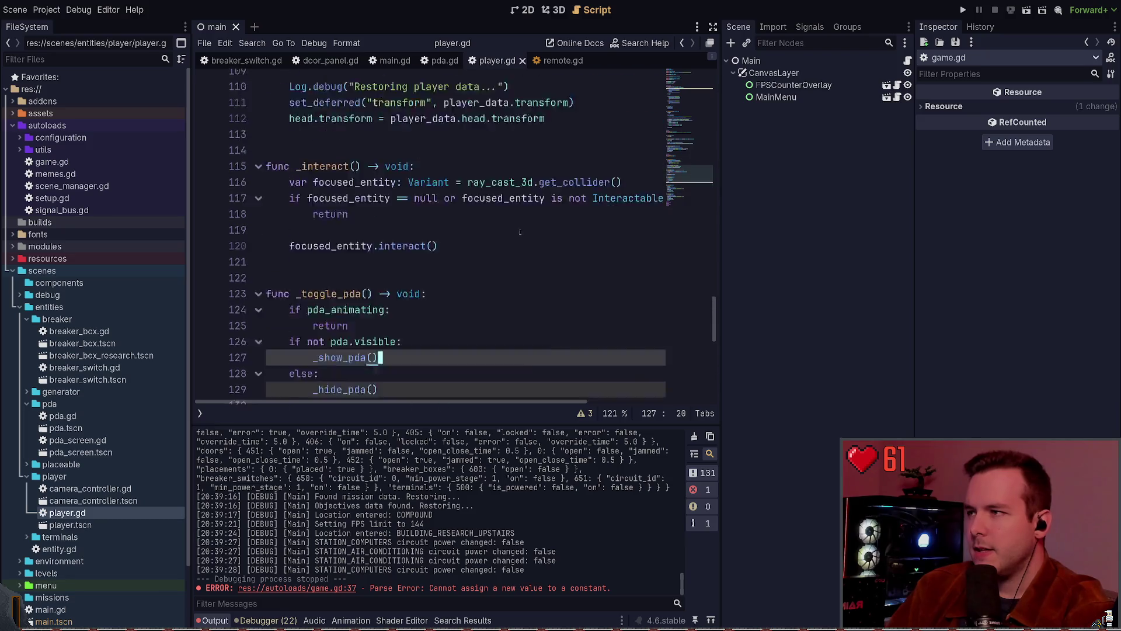
scroll(584, 204, "up", 15)
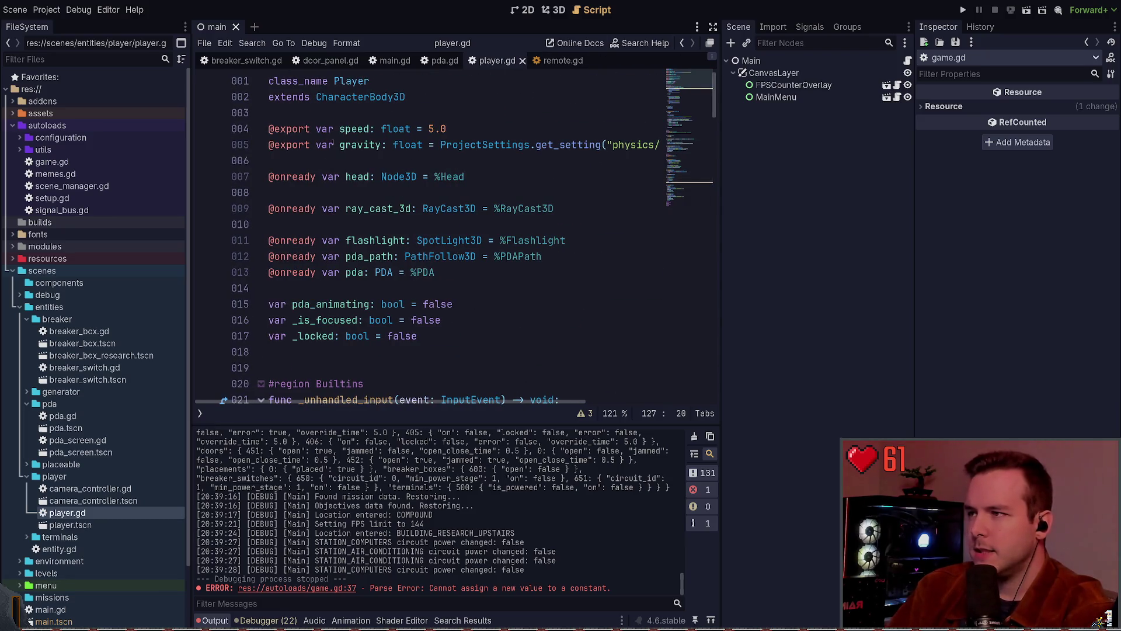
scroll(496, 177, "down", 3)
scroll(495, 176, "up", 3)
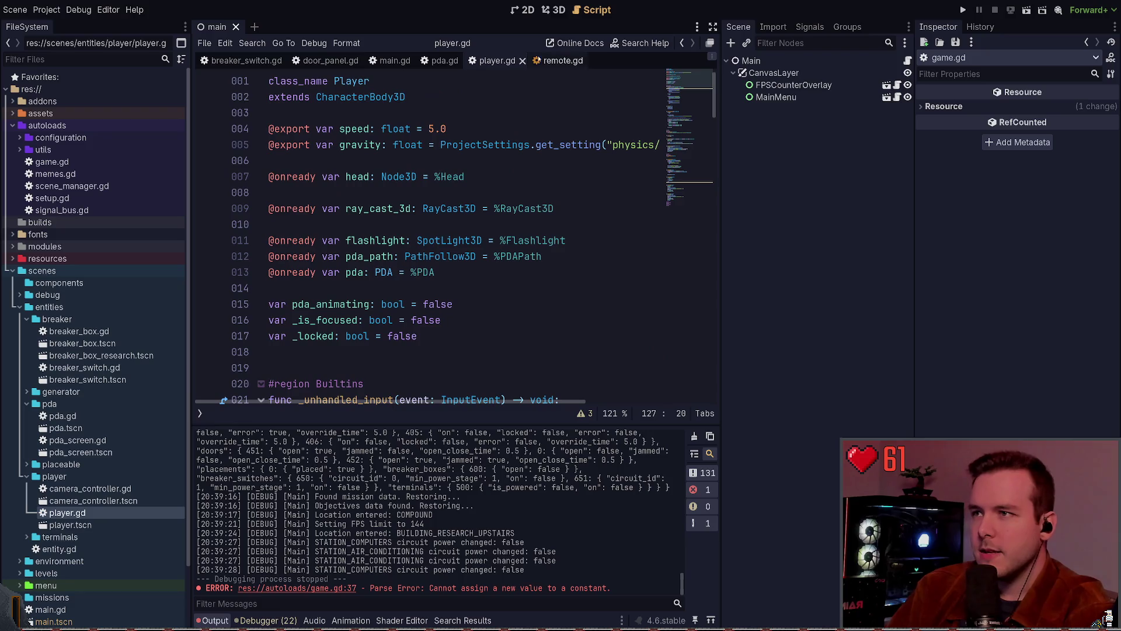
left_click(522, 60)
left_click(520, 62)
scroll(409, 234, "up", 5)
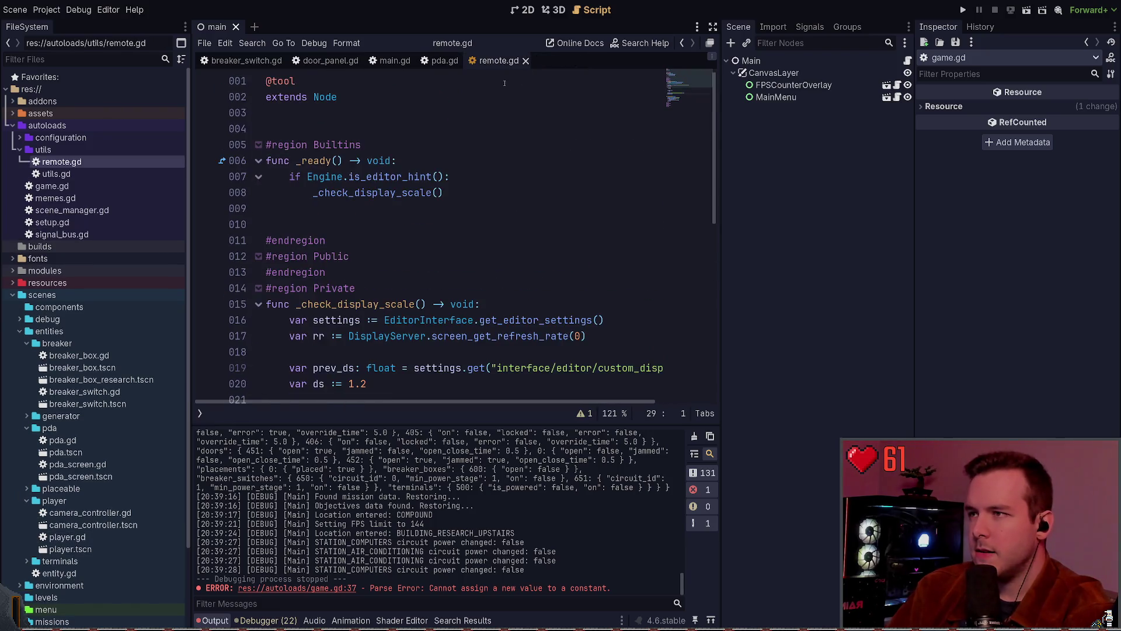
left_click(533, 61)
left_click(358, 61)
scroll(430, 235, "up", 15)
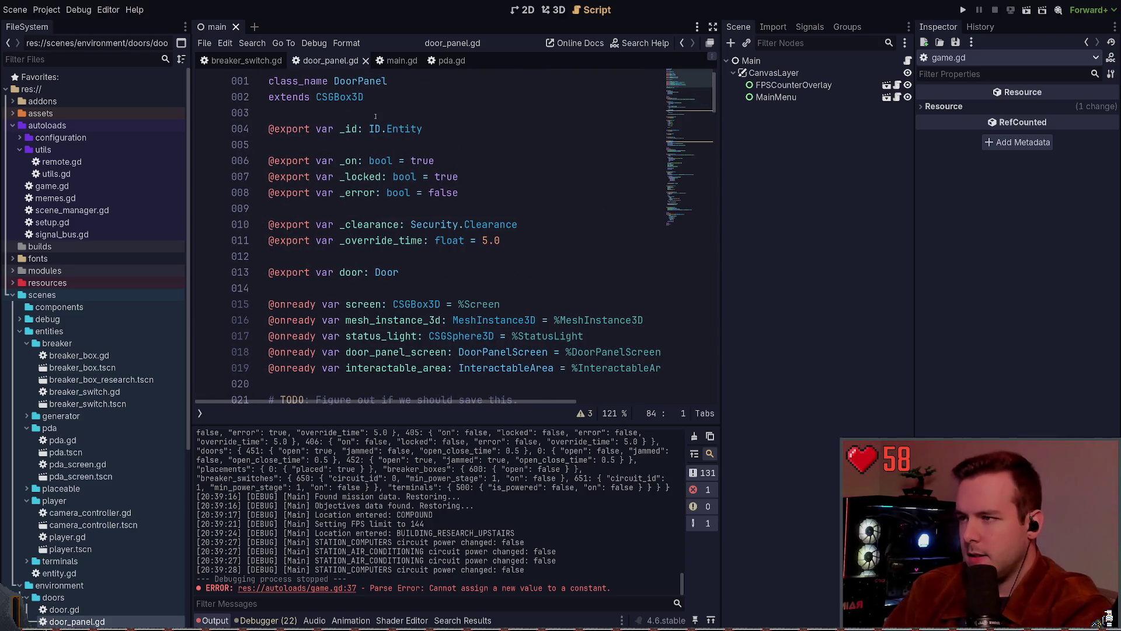
mouse_move(572, 322)
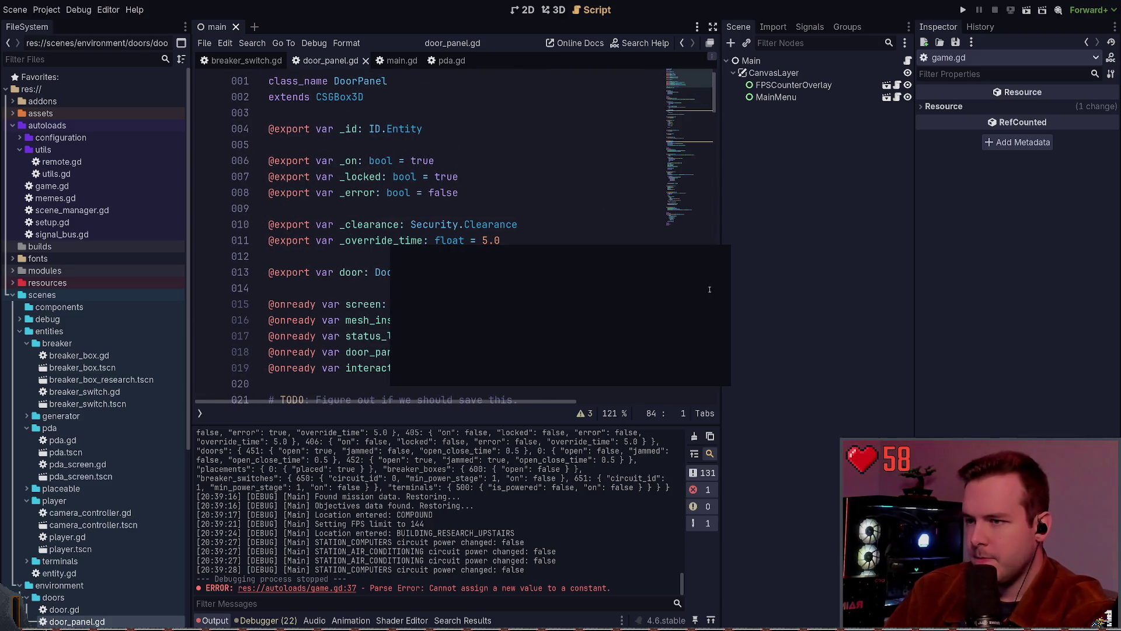
Search the whole project for 'const' (270 matches in 70 files) and scroll through the results
key("ctrl+shift+f")
key("Return")
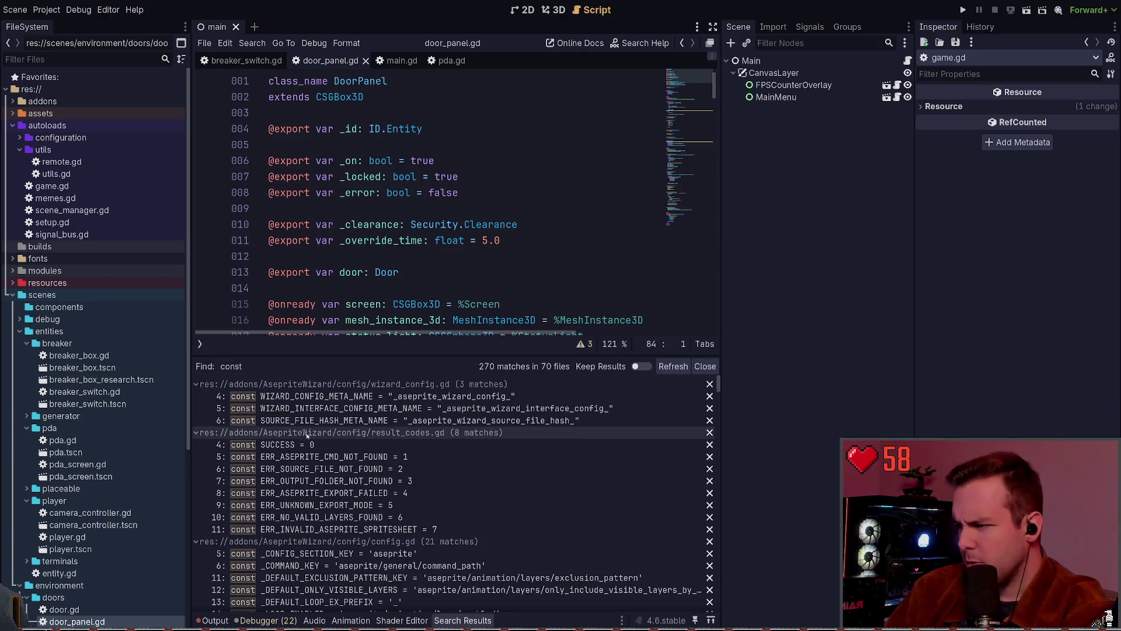
scroll(438, 470, "down", 3)
scroll(496, 461, "down", 5)
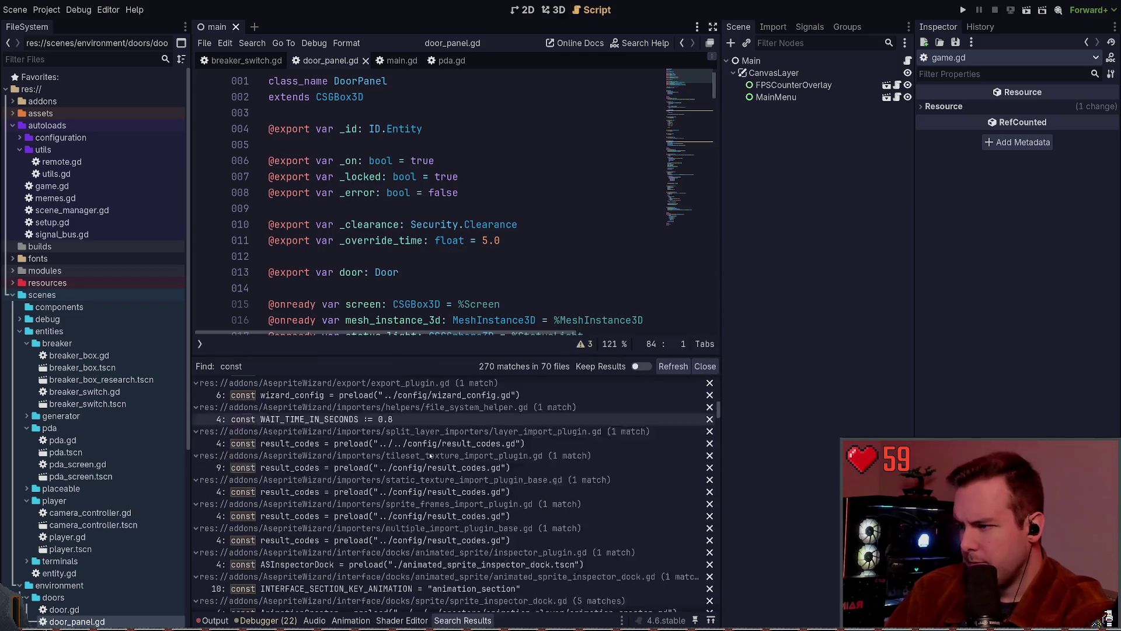
scroll(547, 450, "down", 12)
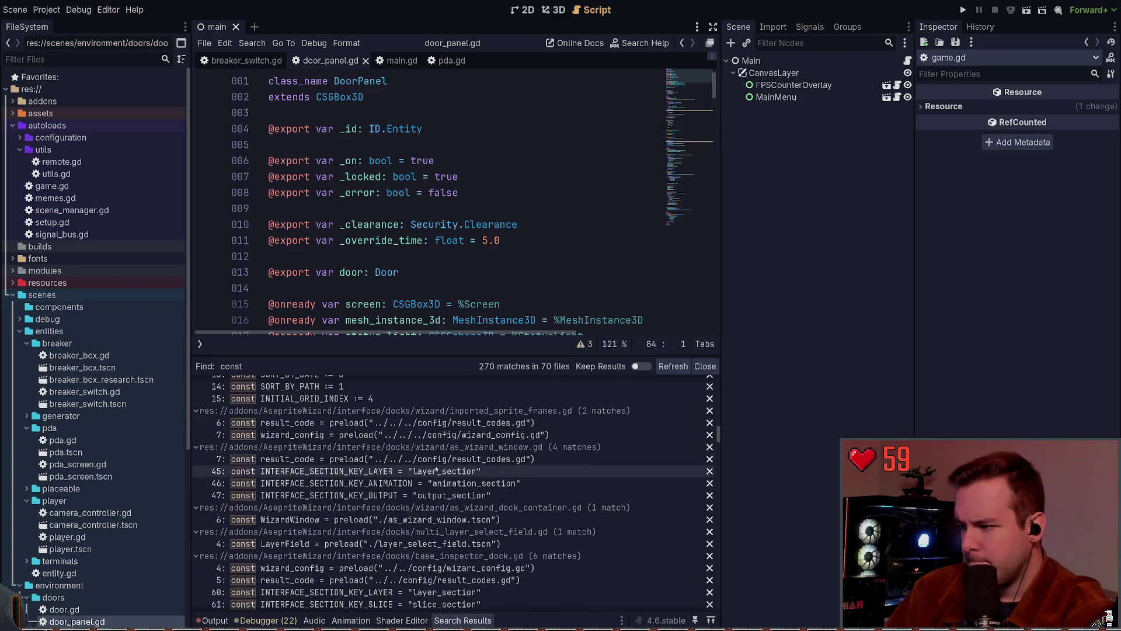
scroll(500, 481, "down", 15)
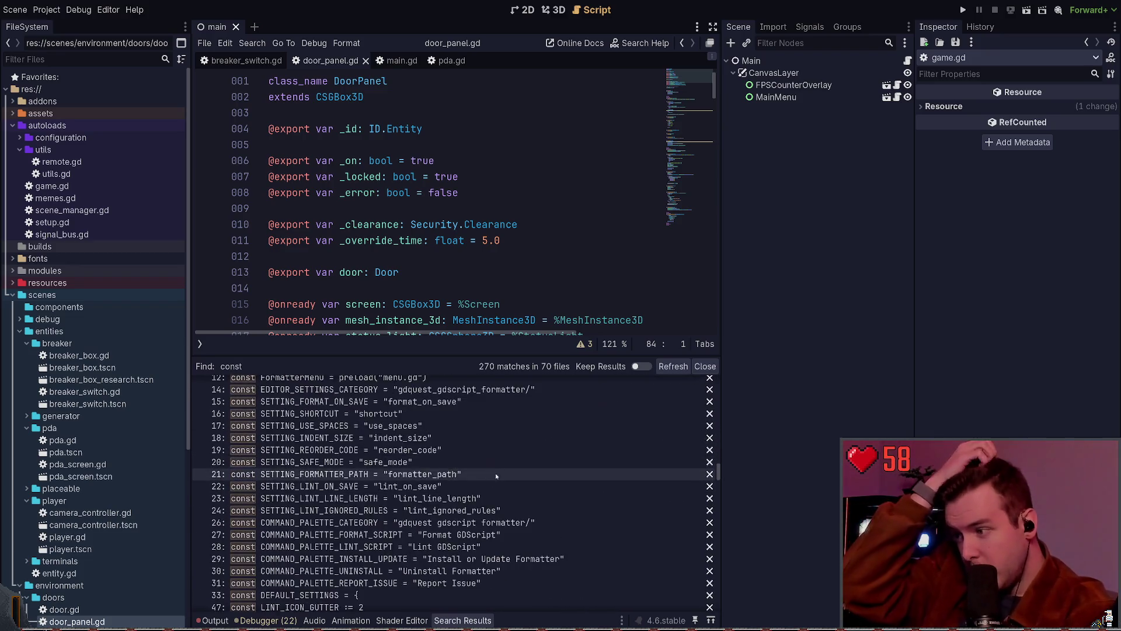
scroll(496, 453, "down", 5)
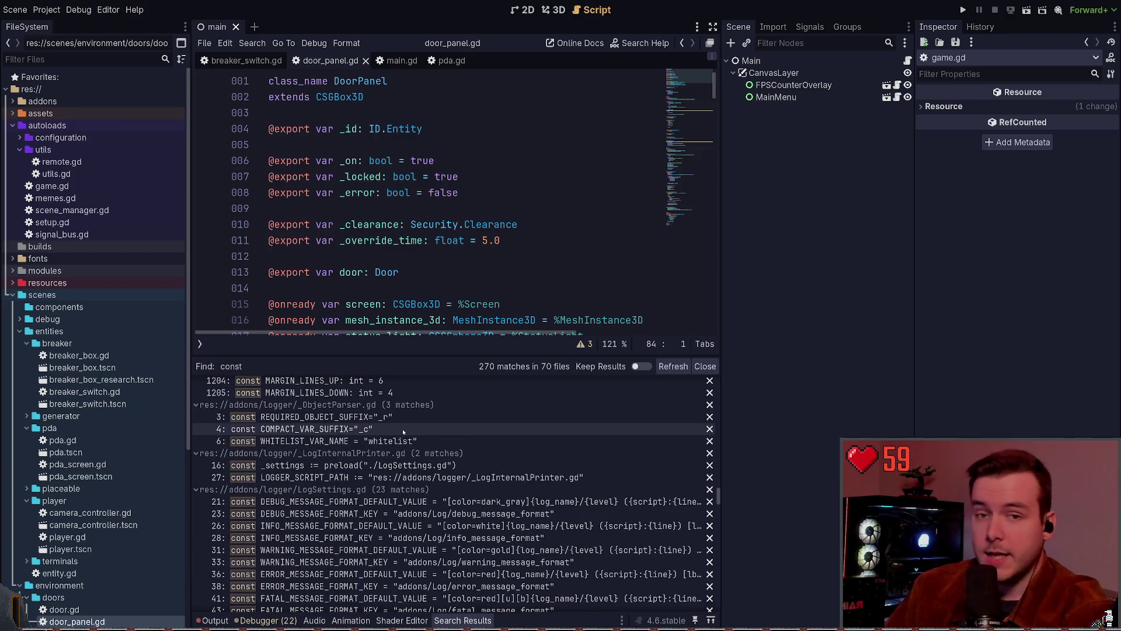
scroll(345, 461, "down", 8)
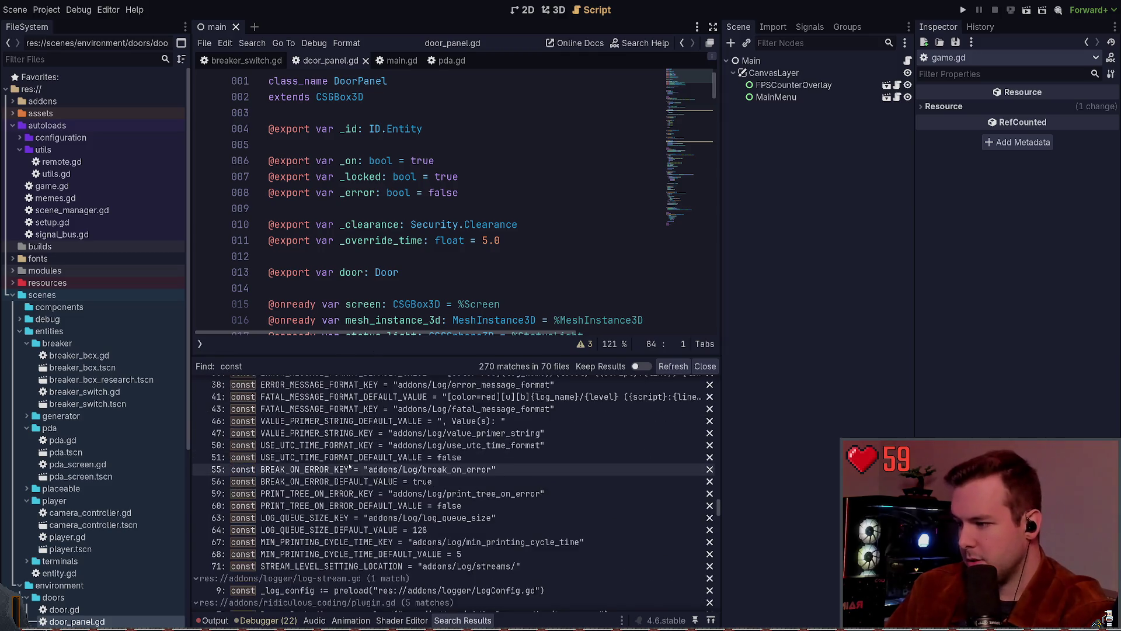
scroll(341, 456, "down", 4)
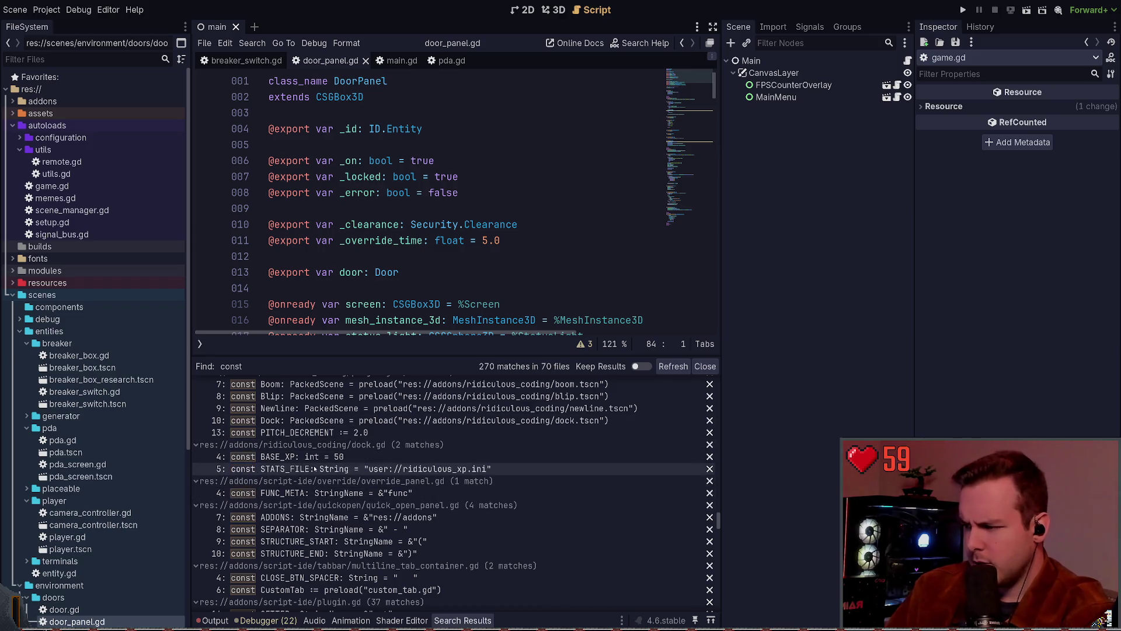
scroll(316, 462, "down", 3)
scroll(316, 462, "down", 10)
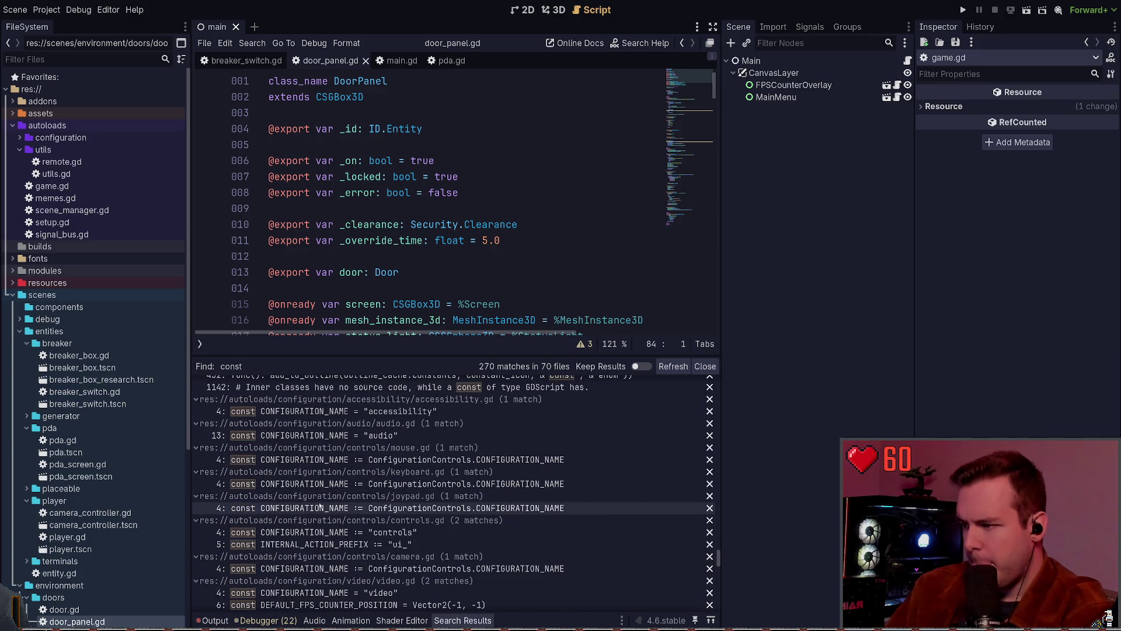
scroll(325, 411, "up", 1)
Open accessibility.gd from the search results and examine the CONFIGURATION_NAME constant on line 4
left_click(326, 411)
left_click(443, 140)
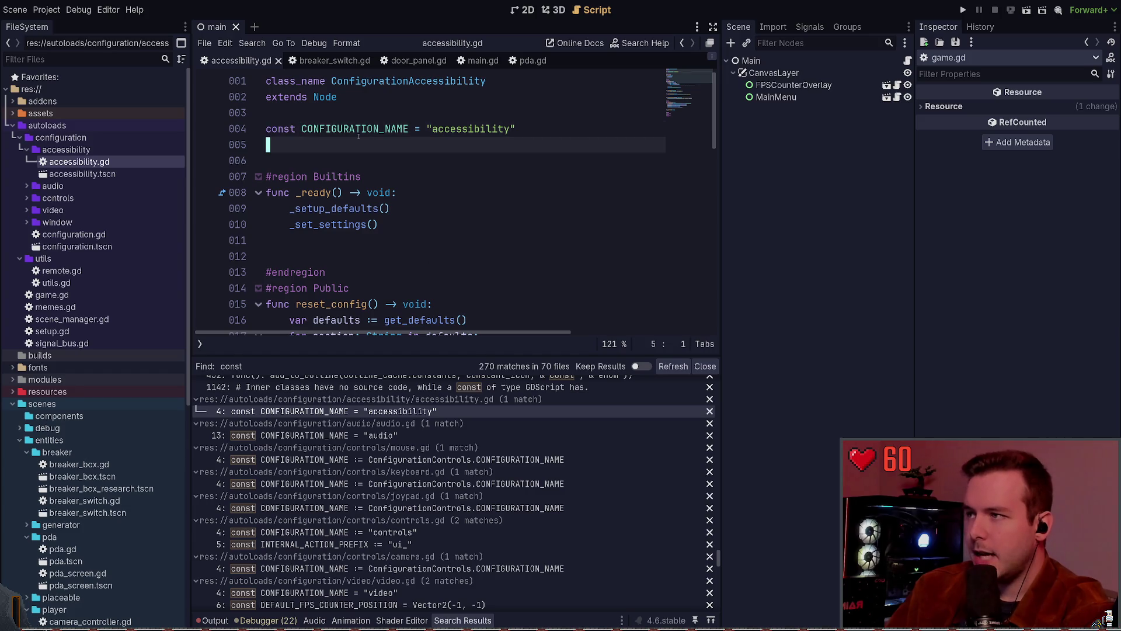
double_click(444, 129)
left_click(433, 142)
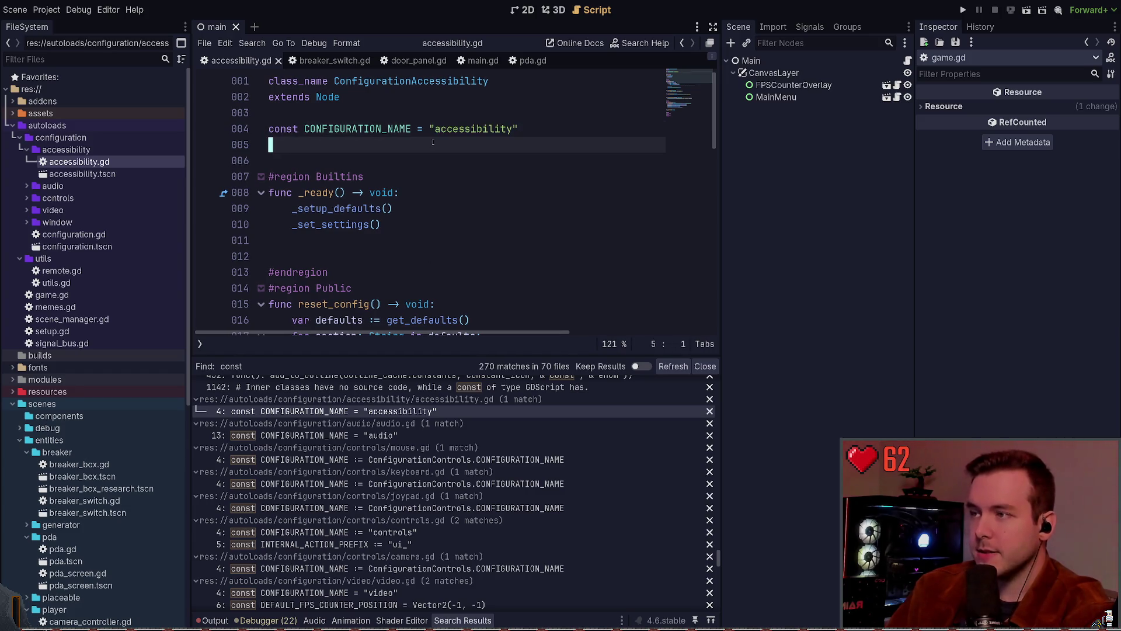
double_click(443, 129)
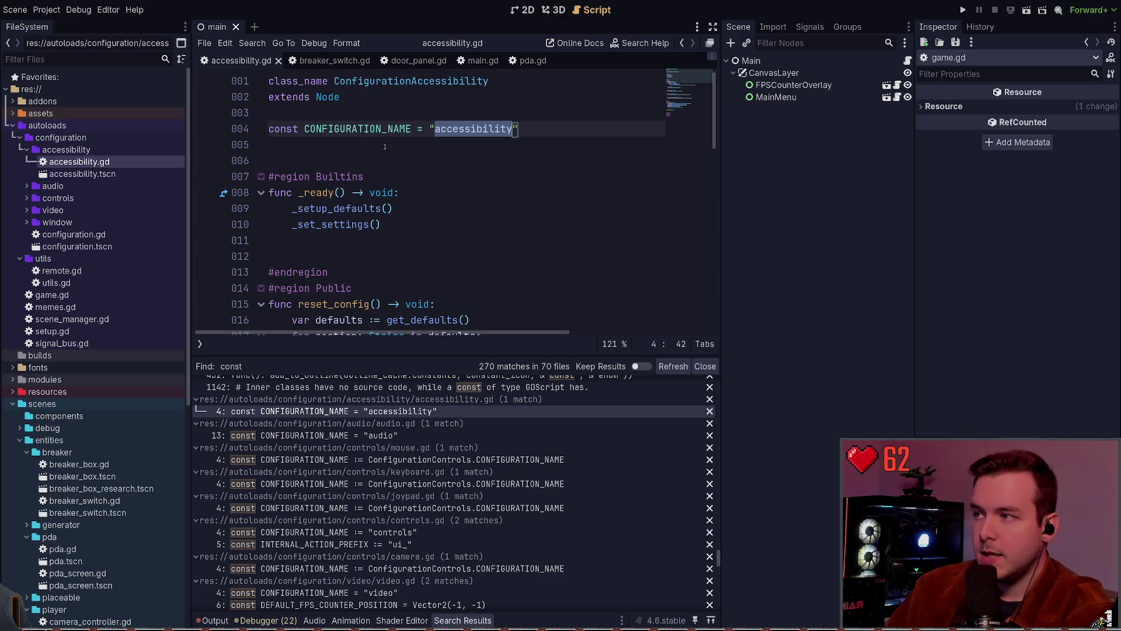
left_click(384, 147)
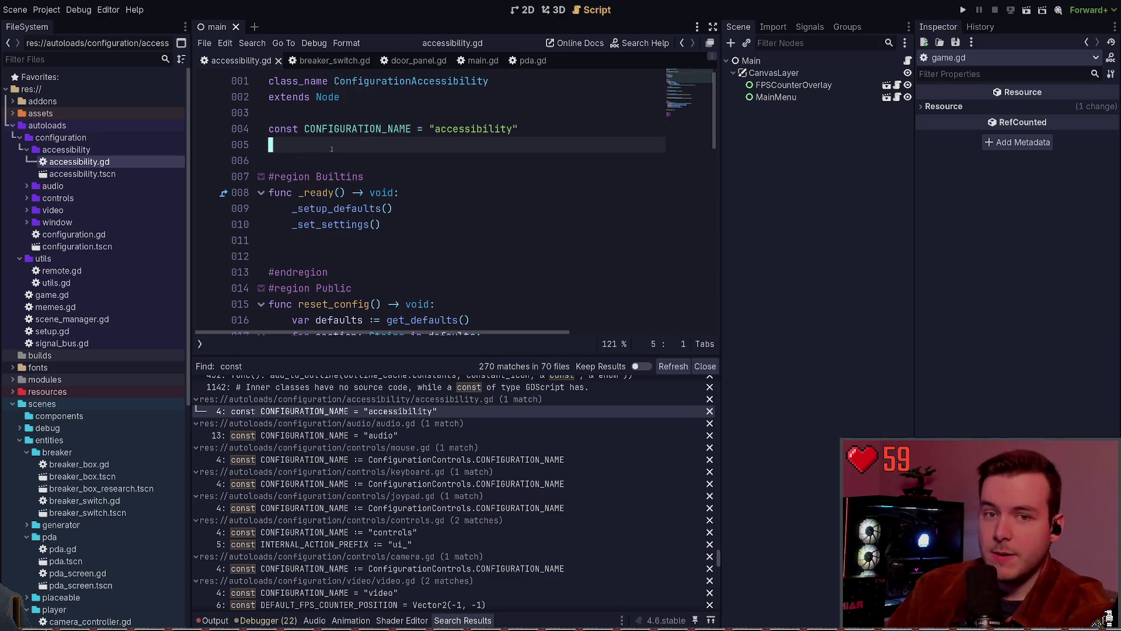
double_click(358, 129)
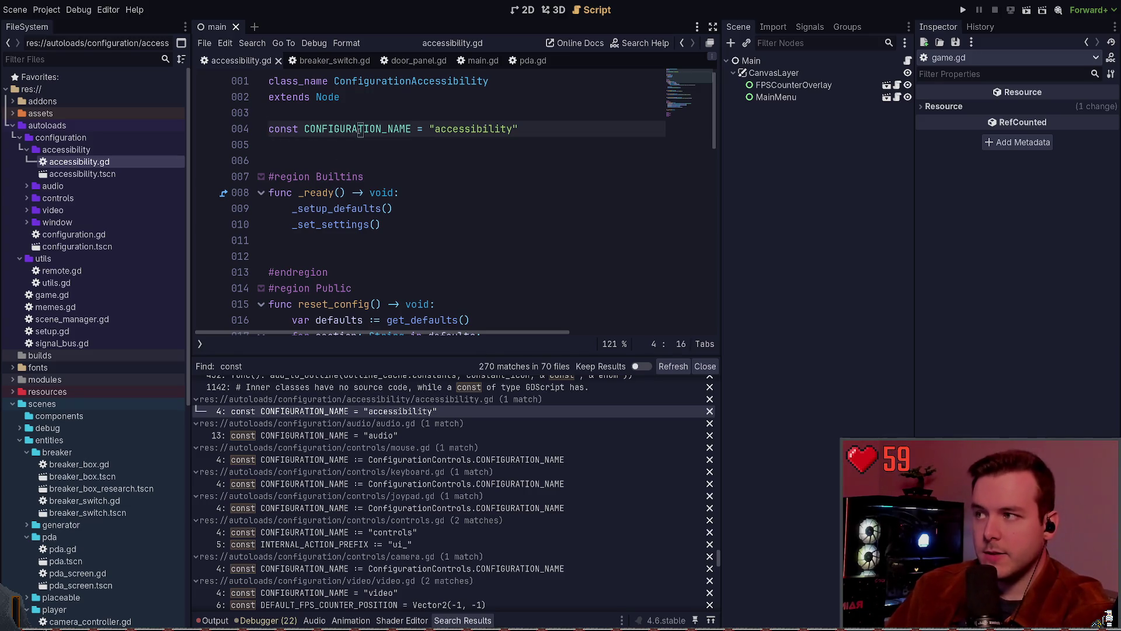
double_click(508, 81)
key("Down")
key("Down")
key("Down")
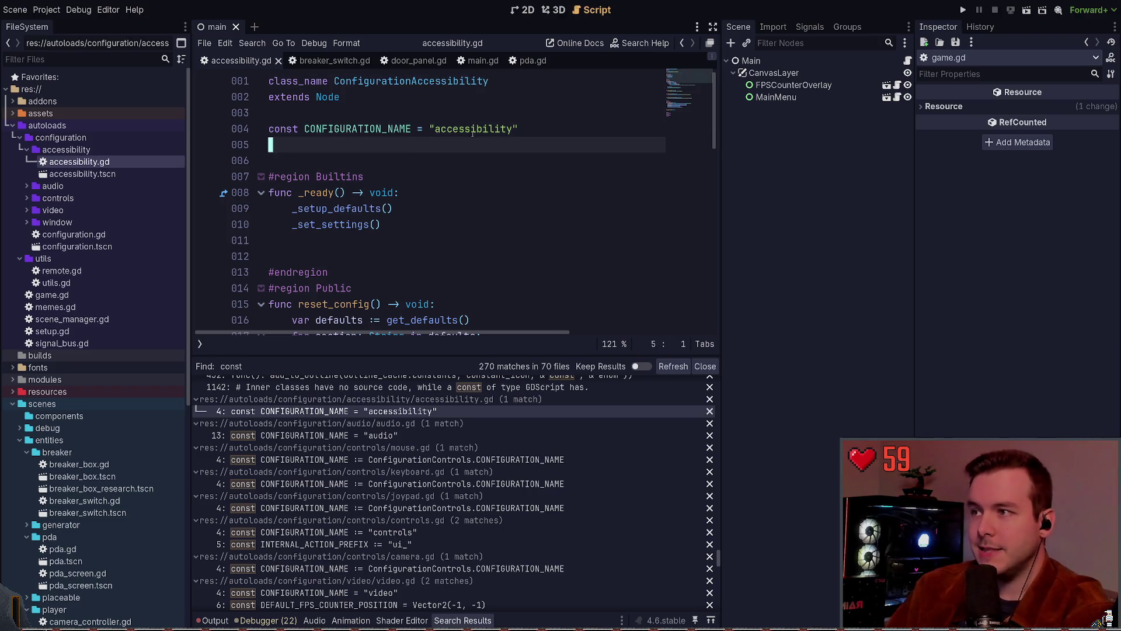
double_click(472, 129)
double_click(496, 129)
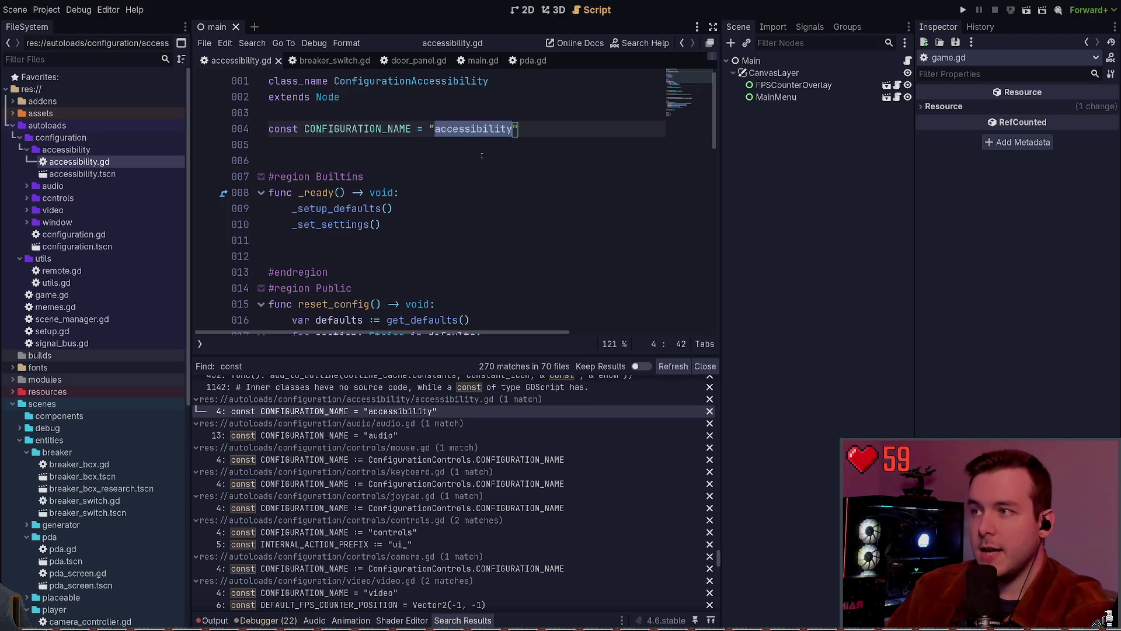
scroll(393, 218, "down", 4)
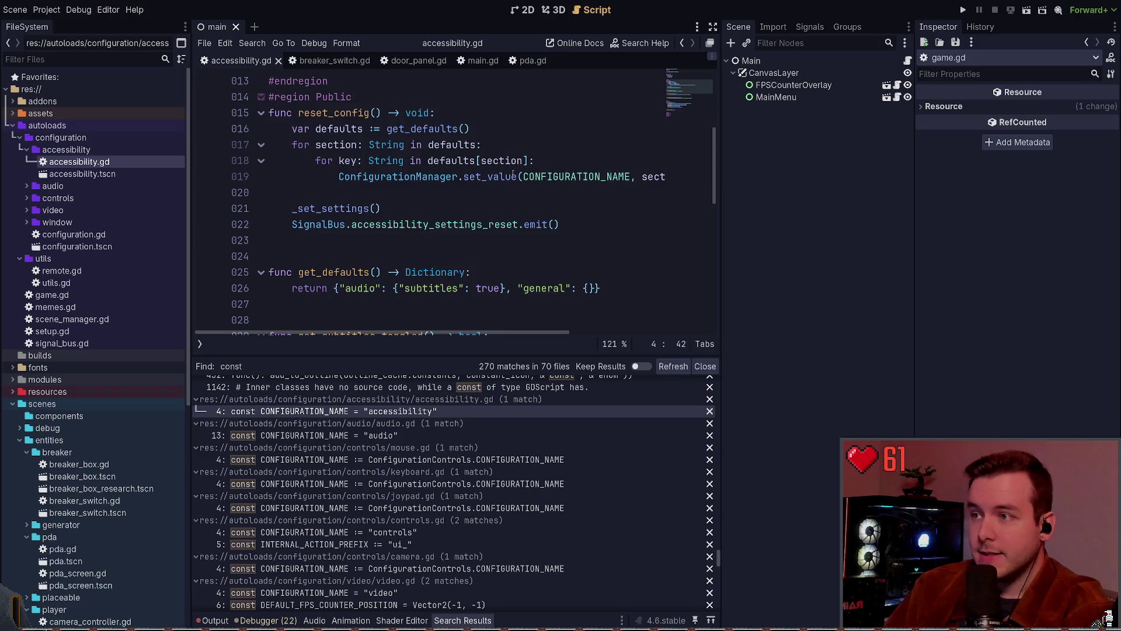
Look over the subtitle getter/setter functions and the _set_settings() call
left_click(271, 320)
key("shift+Down")
key("shift+Down")
key("shift+Down")
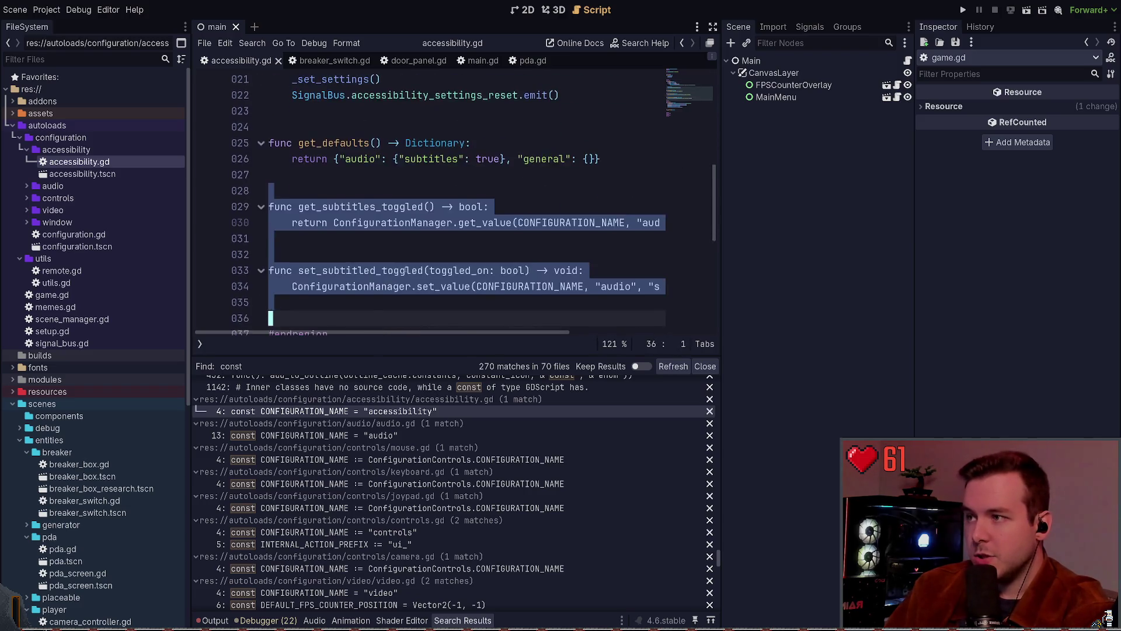
scroll(452, 225, "up", 7)
scroll(445, 180, "down", 5)
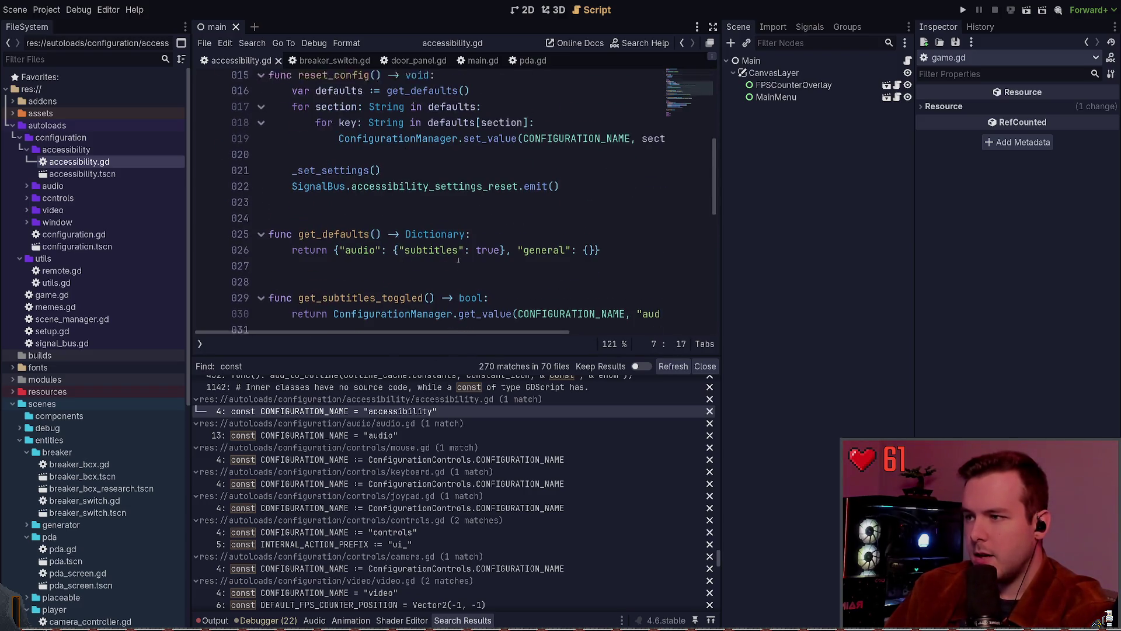
left_click(553, 162)
scroll(553, 241, "up", 2)
mouse_move(427, 333)
left_mouse_down()
mouse_move(512, 345)
mouse_move(460, 429)
left_mouse_up()
Trace the other uses of CONFIGURATION_NAME, on line 19 and in the subtitle setter
double_click(516, 225)
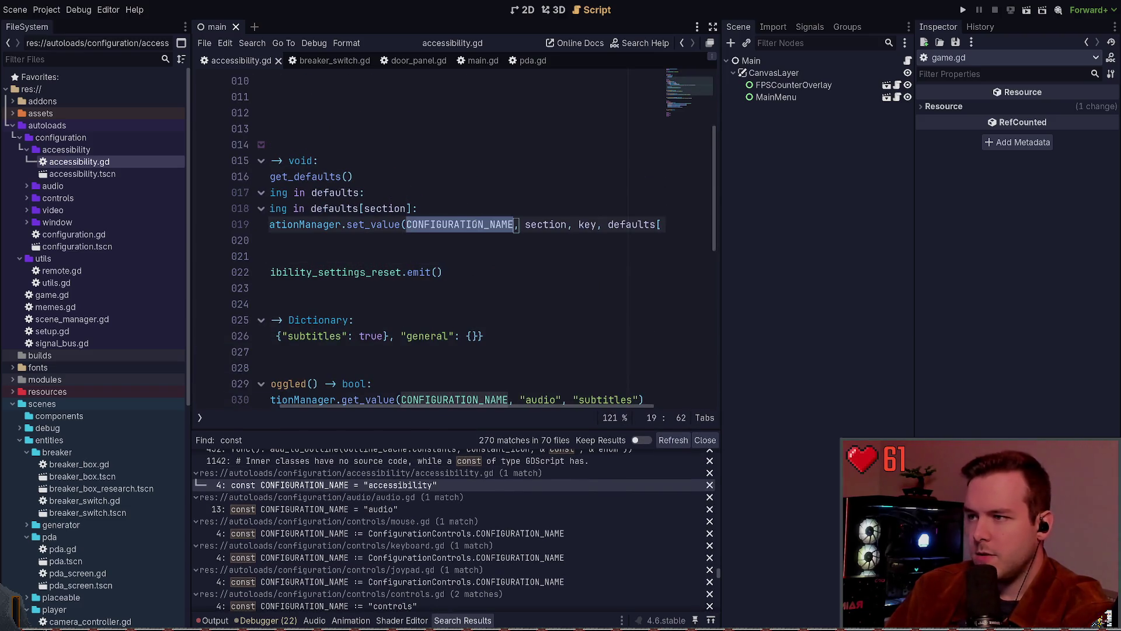
left_click(268, 240)
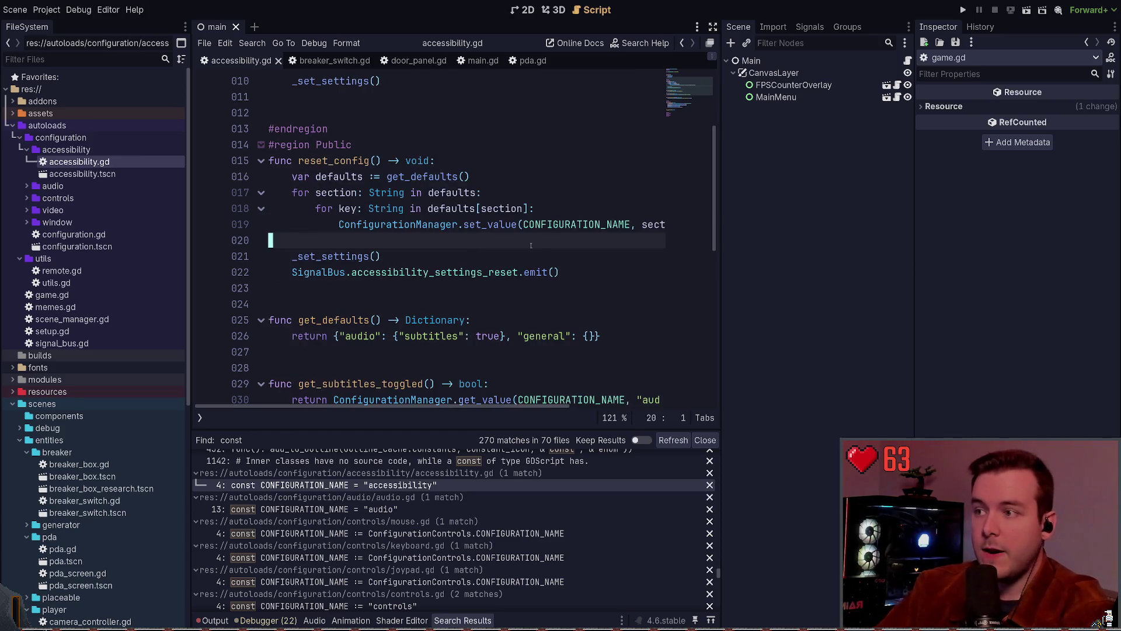
left_click(580, 224)
double_click(580, 224)
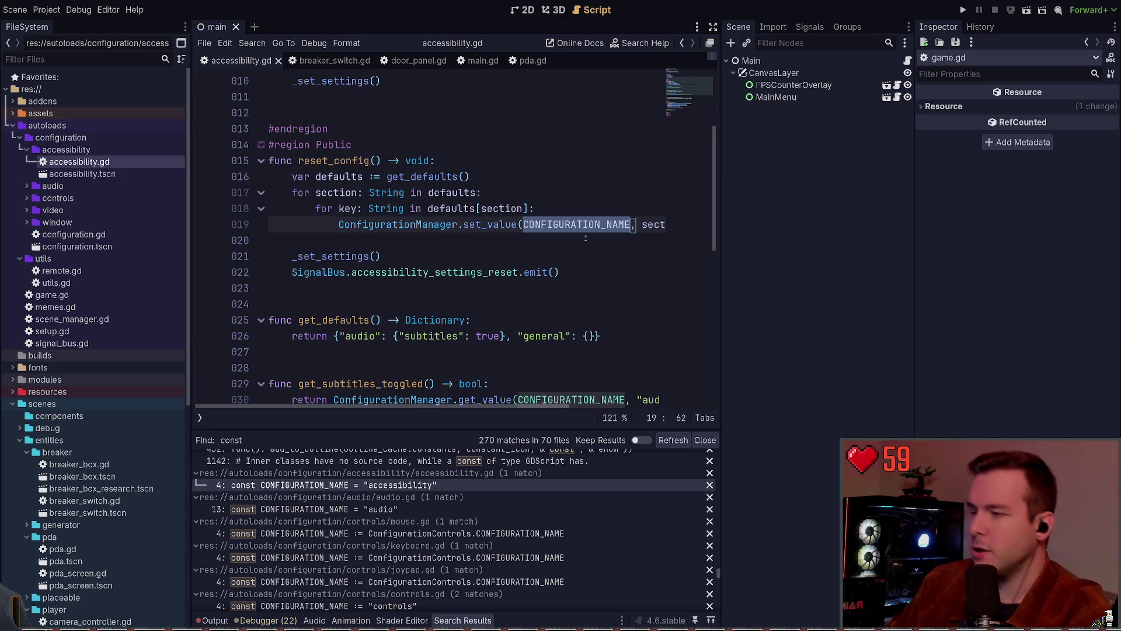
scroll(503, 234, "down", 3)
left_click(504, 278)
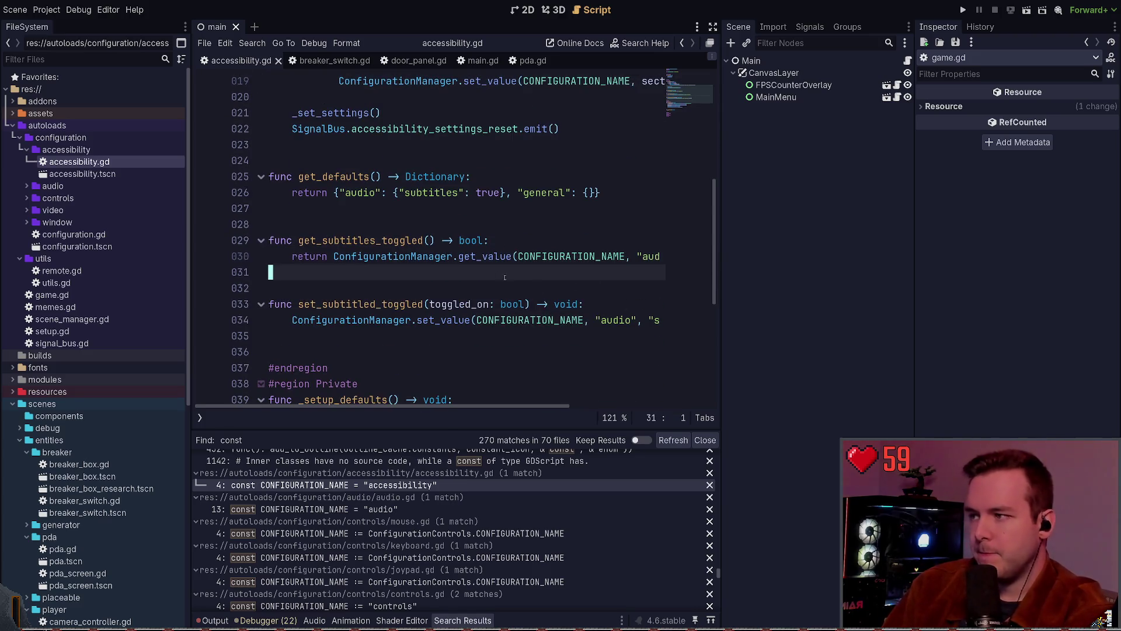
left_click(554, 259)
scroll(554, 259, "down", 1)
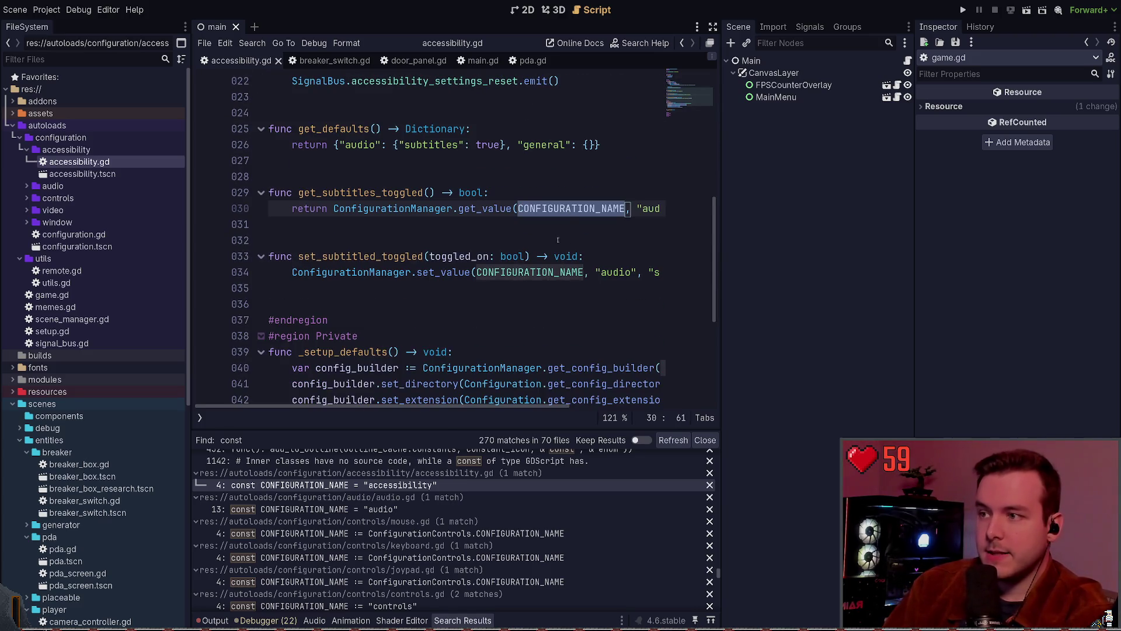
double_click(528, 272)
scroll(651, 192, "up", 7)
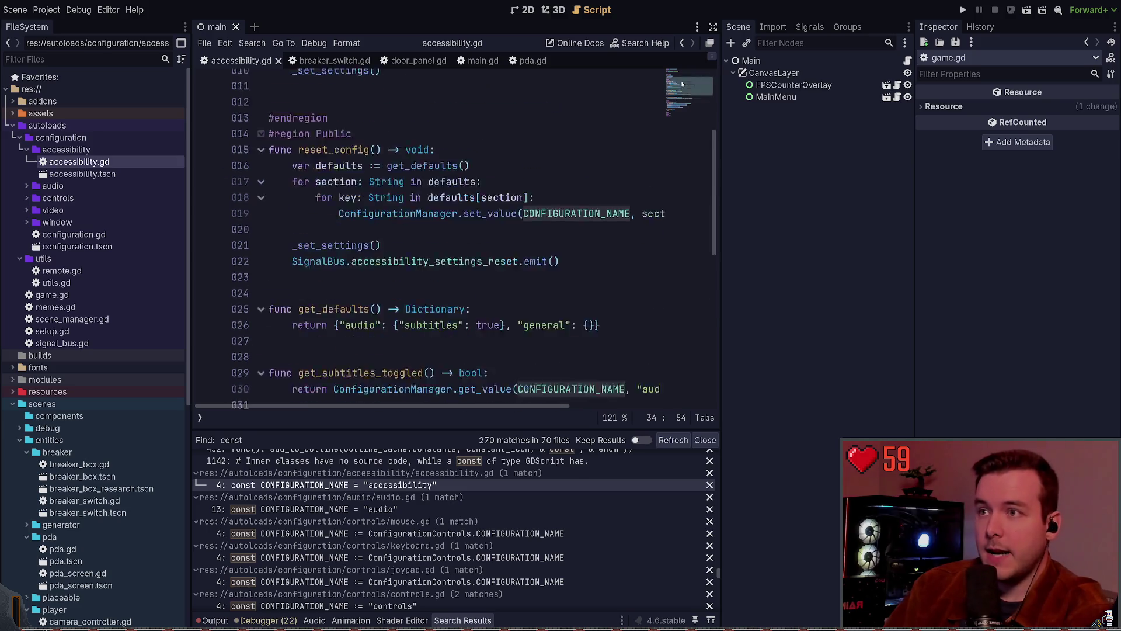
Insert the missing 's' into the 'accessibility' name string on line 4 and save
left_click_drag(300, 129, 439, 129)
left_click(485, 129)
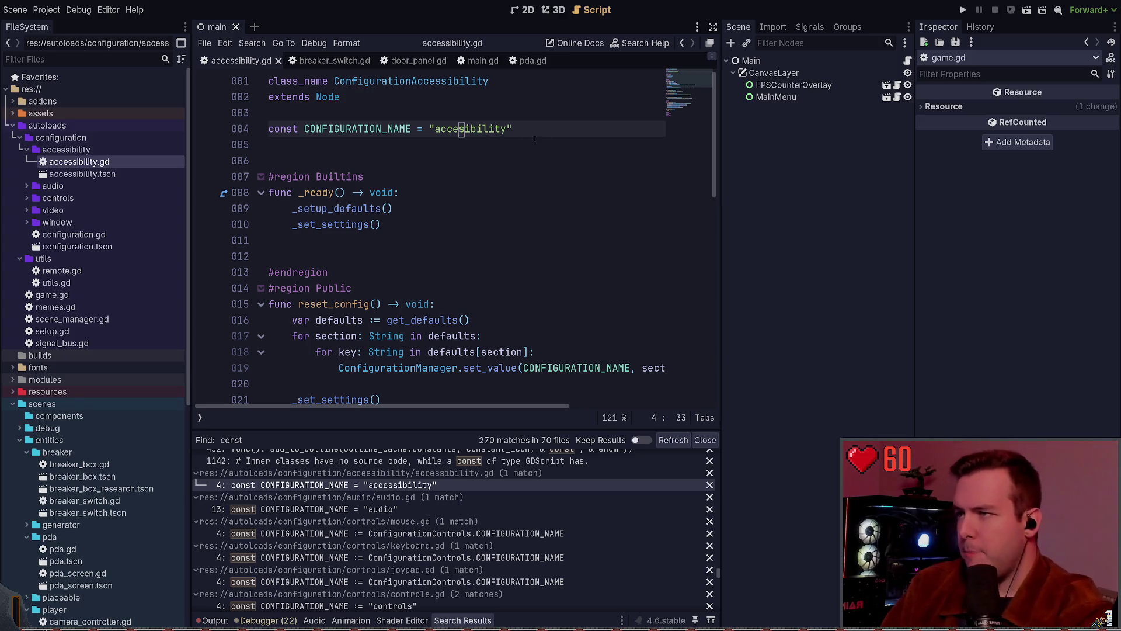
type("s")
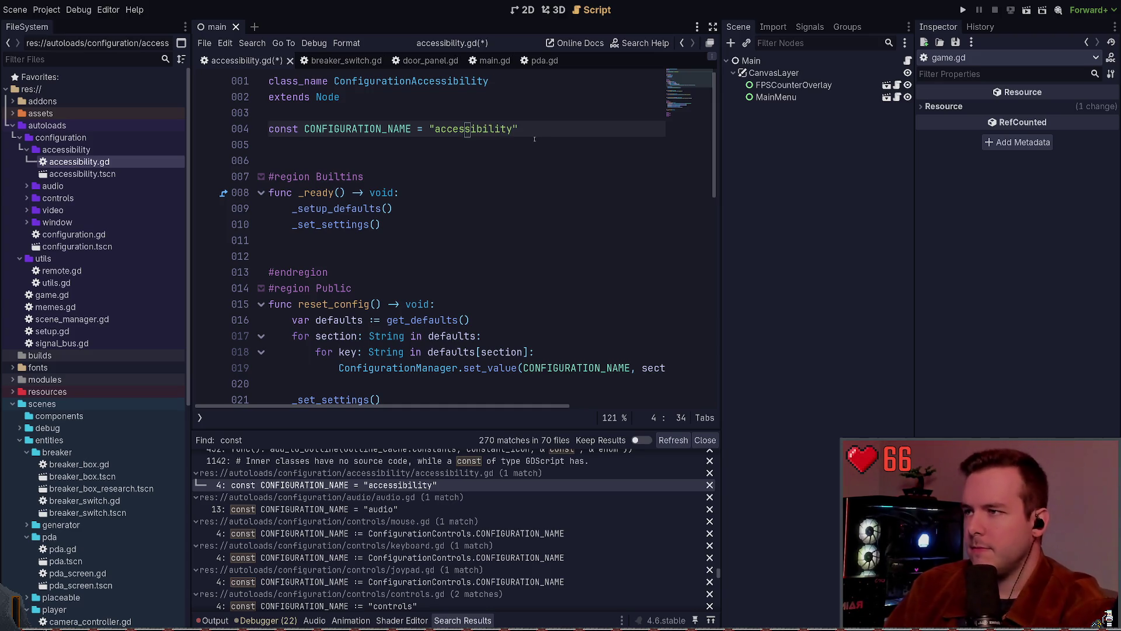
key("ctrl+s")
scroll(515, 140, "down", 6)
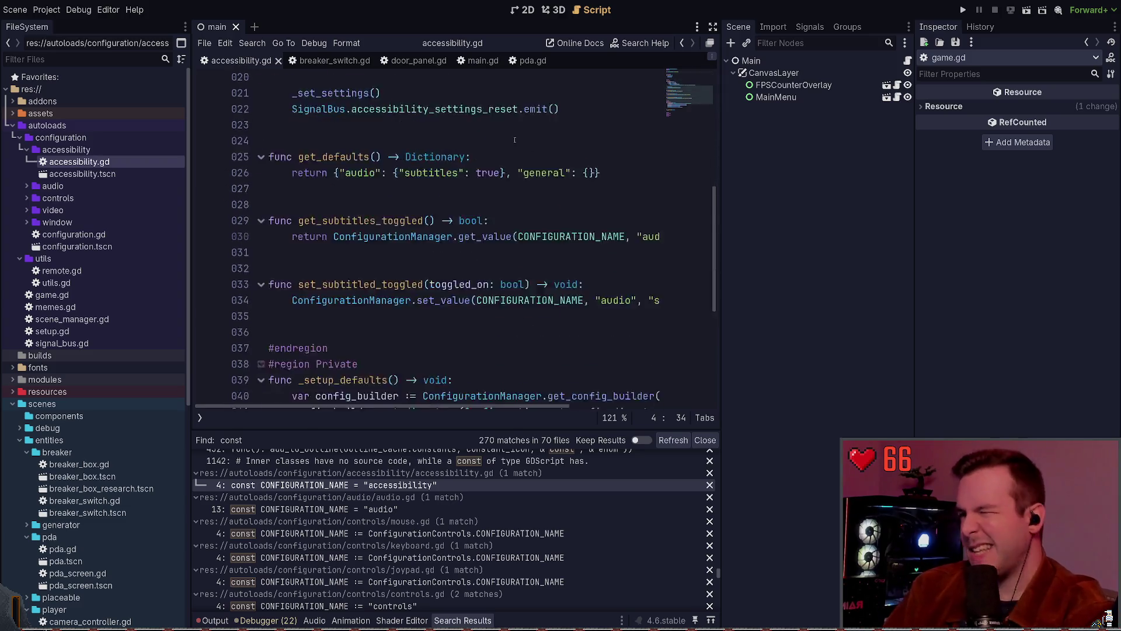
scroll(514, 140, "down", 5)
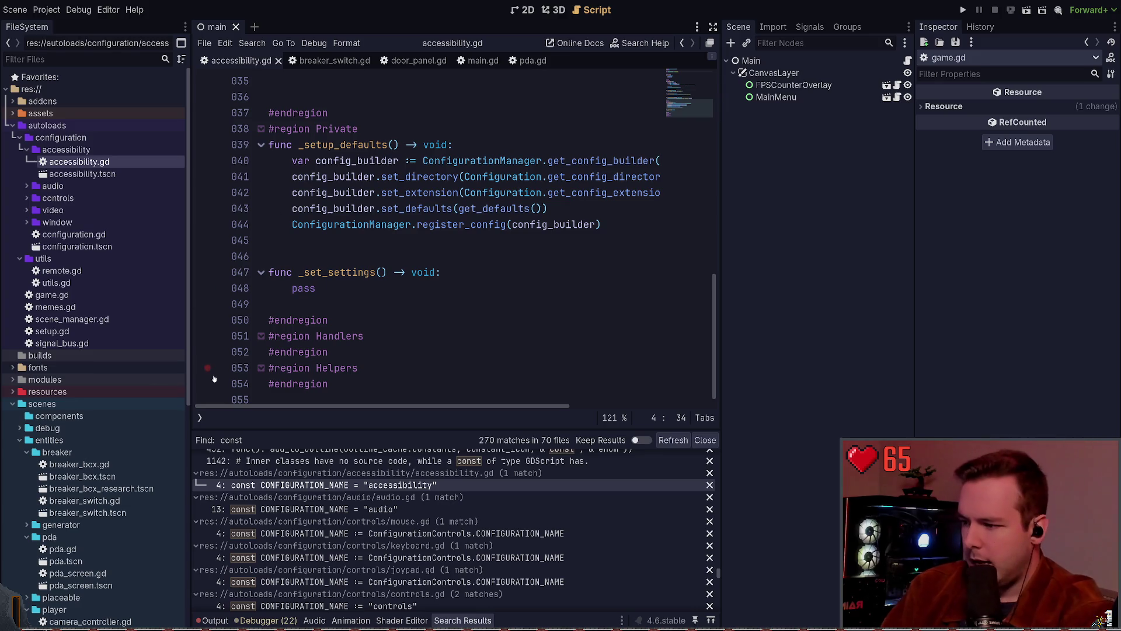
scroll(368, 516, "down", 3)
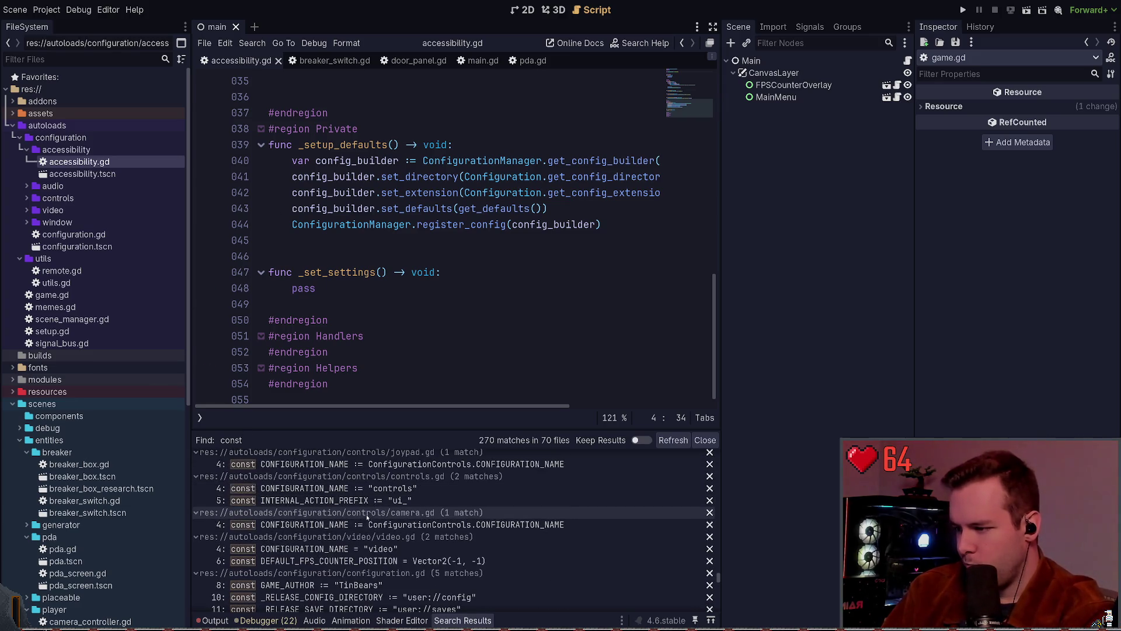
Open controls.gd and inspect its INTERNAL_ACTION_PREFIX 'ui_' constant
left_click(359, 501)
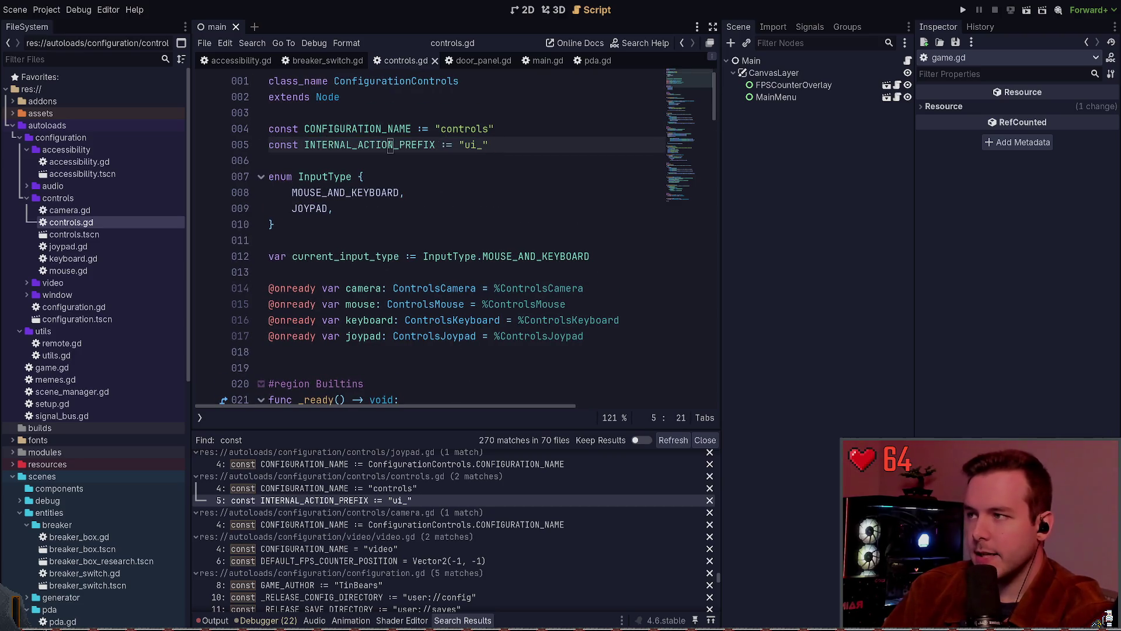
double_click(370, 144)
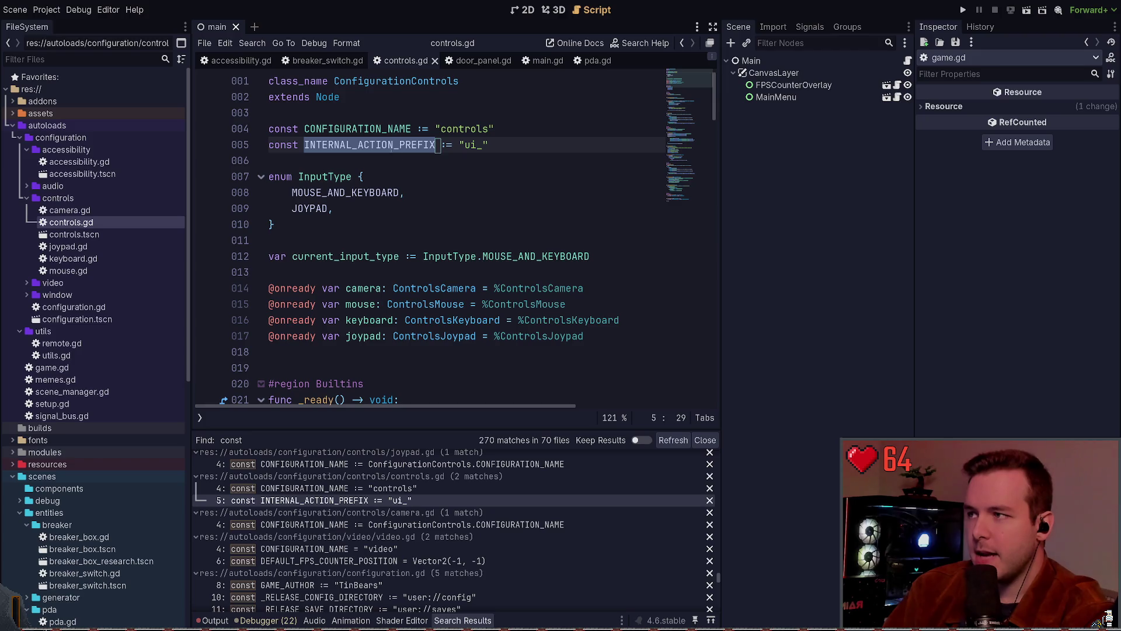
mouse_move(465, 144)
left_mouse_down()
mouse_move(486, 144)
mouse_move(460, 144)
left_mouse_up()
scroll(343, 507, "down", 3)
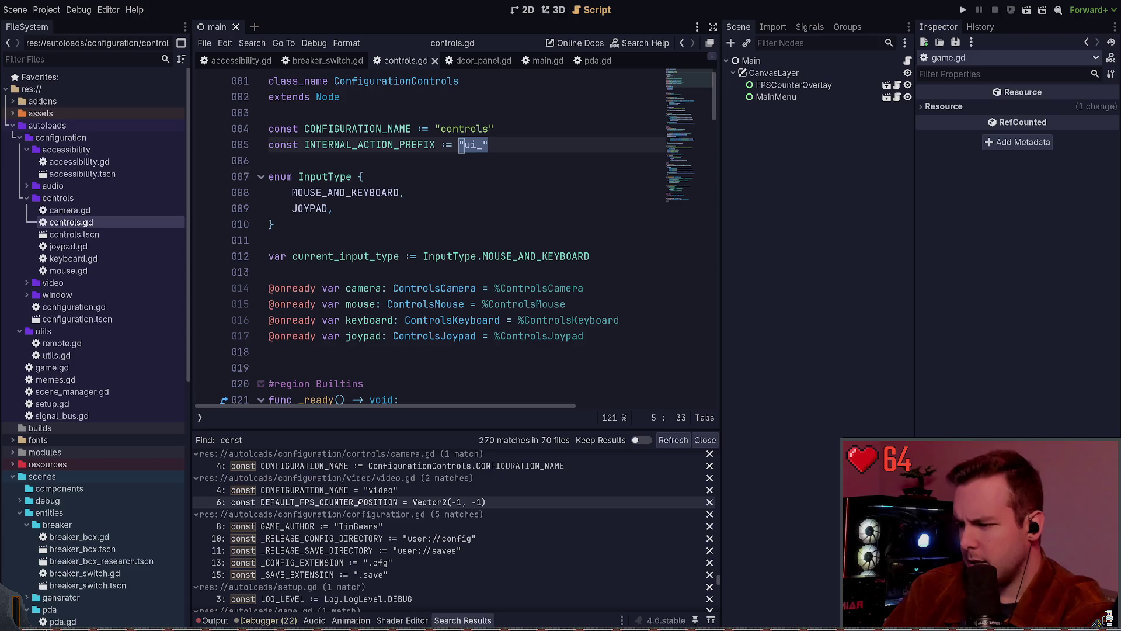
Open video.gd and inspect its FPS counter constant's Vector2(-1, -1) value on line 6
left_click(344, 502)
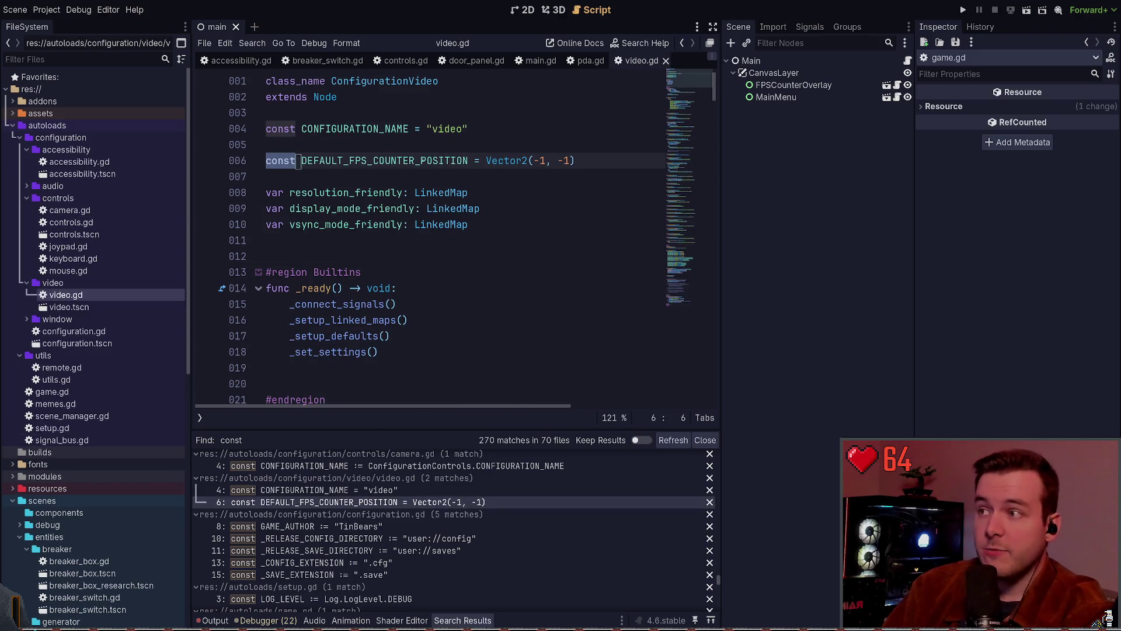
left_click_drag(578, 160, 477, 161)
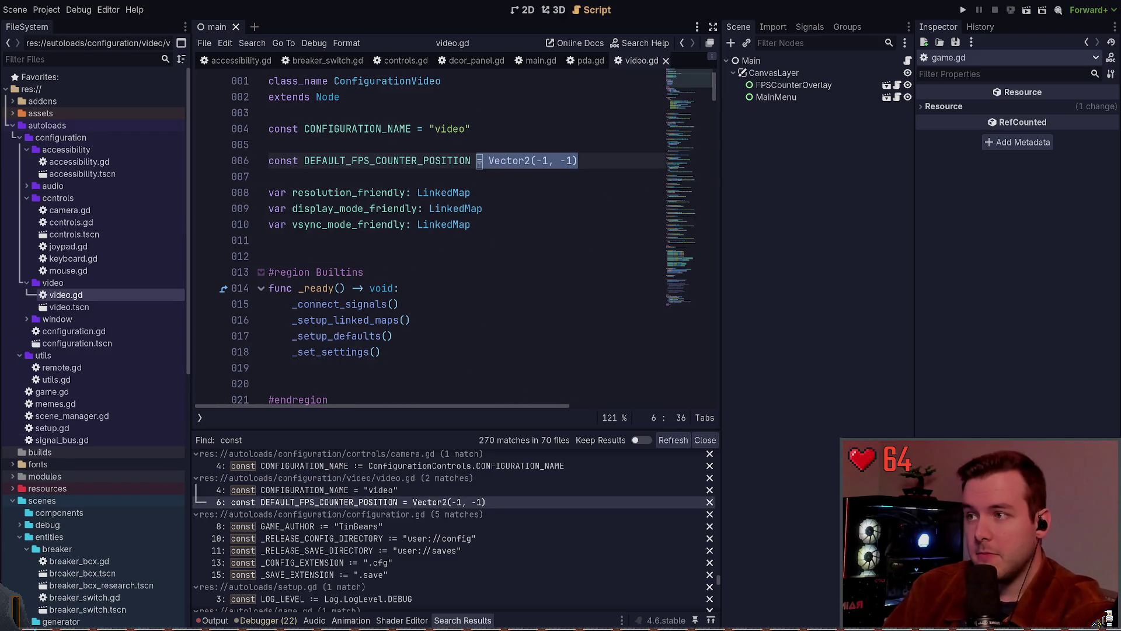
left_click(446, 176)
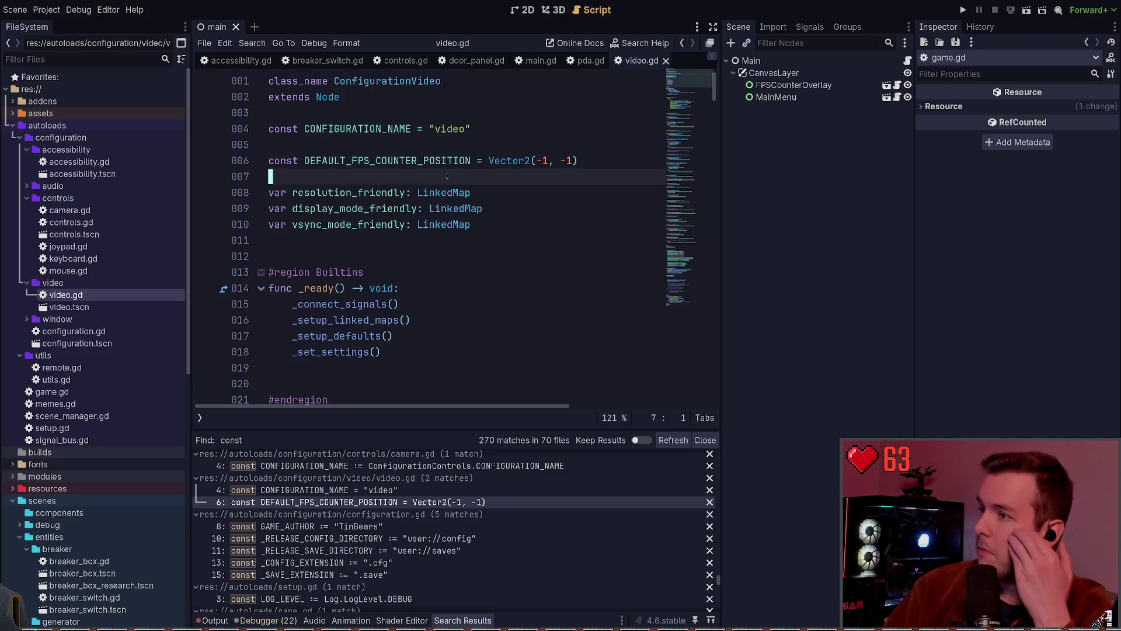
scroll(404, 504, "down", 3)
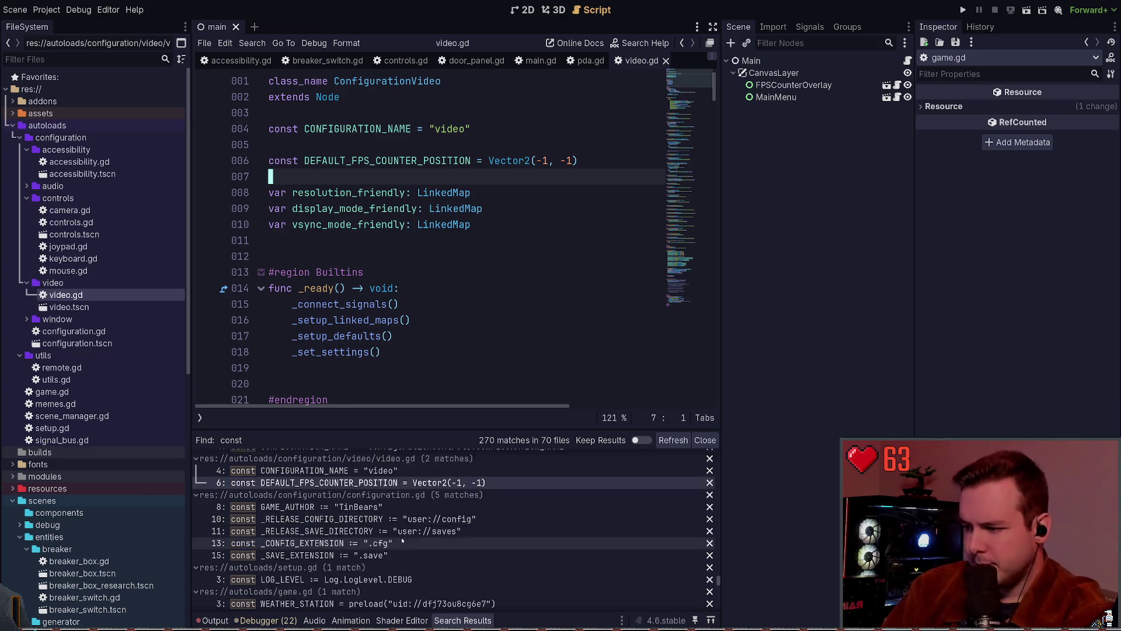
scroll(404, 503, "down", 1)
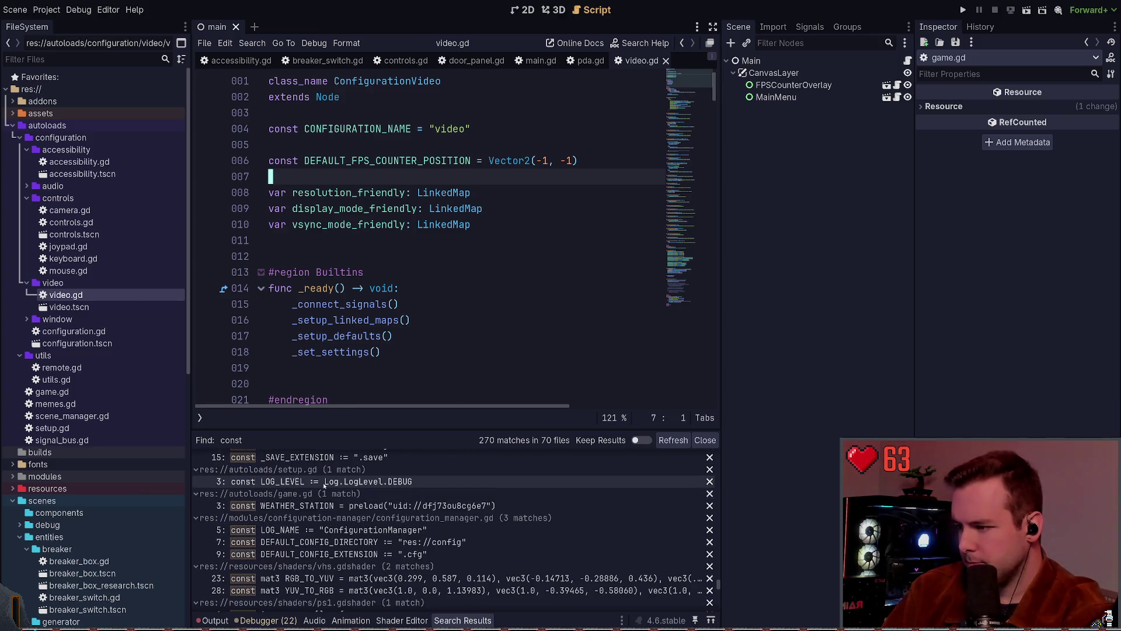
scroll(324, 487, "up", 1)
Open setup.gd at its LOG_LEVEL constant and show the Output log's parse error
left_click(329, 523)
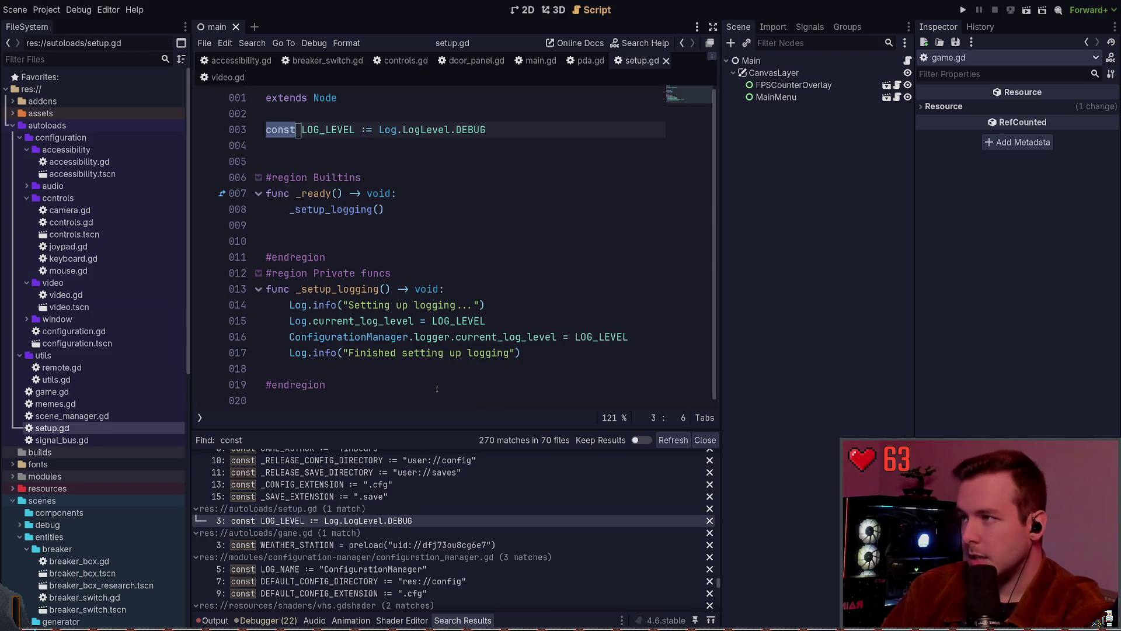
left_click(392, 143)
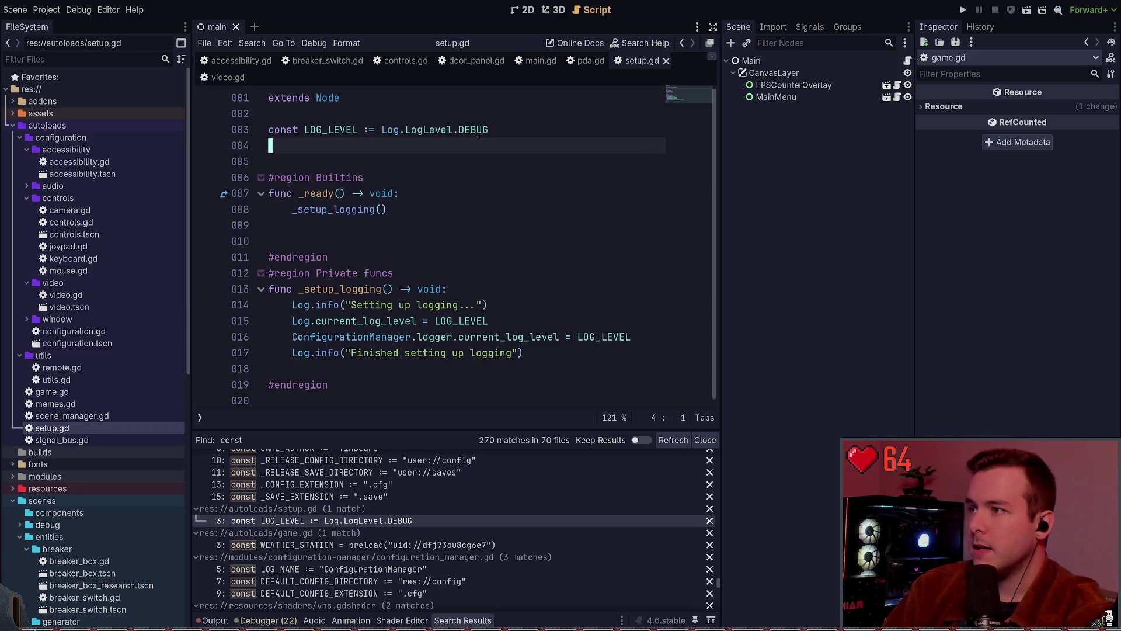
left_click_drag(490, 130, 302, 129)
key("Down")
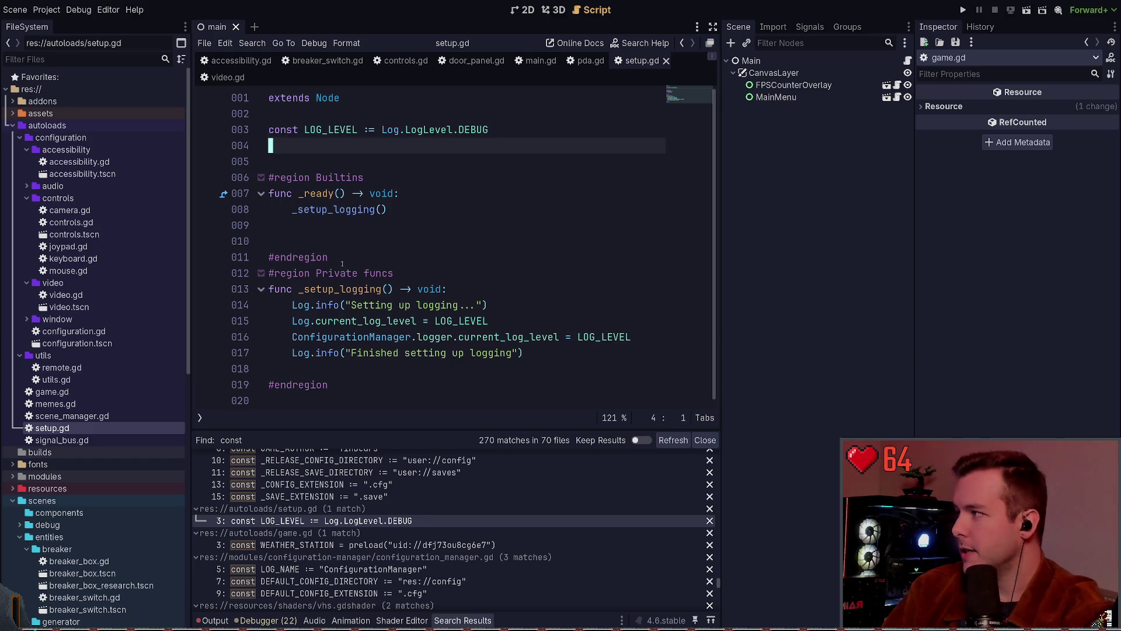
scroll(369, 512, "down", 5)
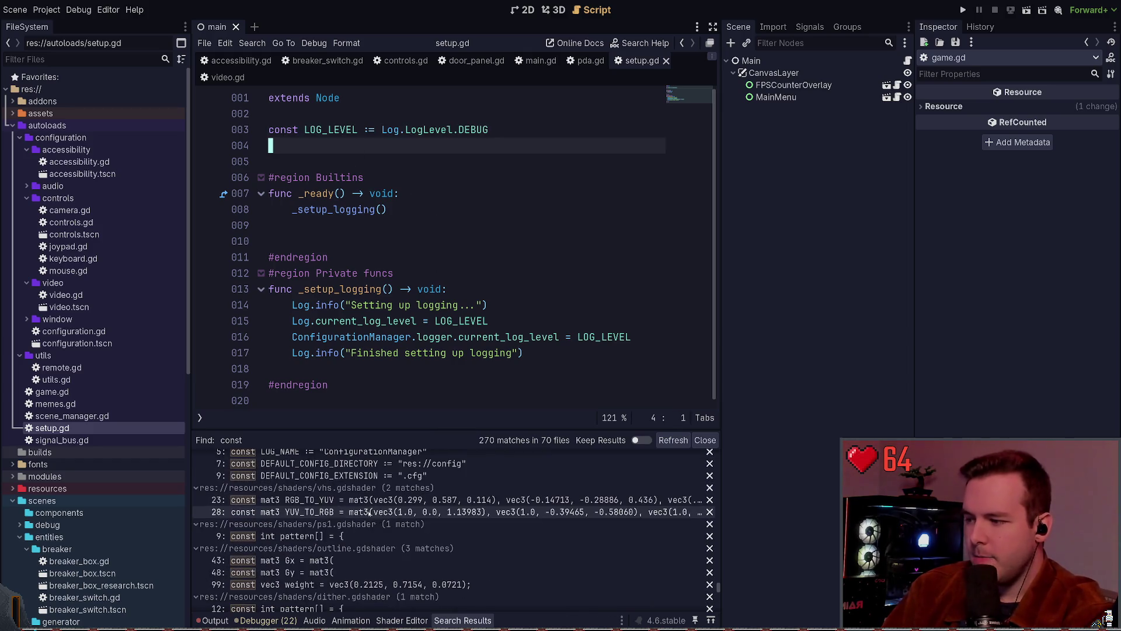
scroll(373, 512, "up", 5)
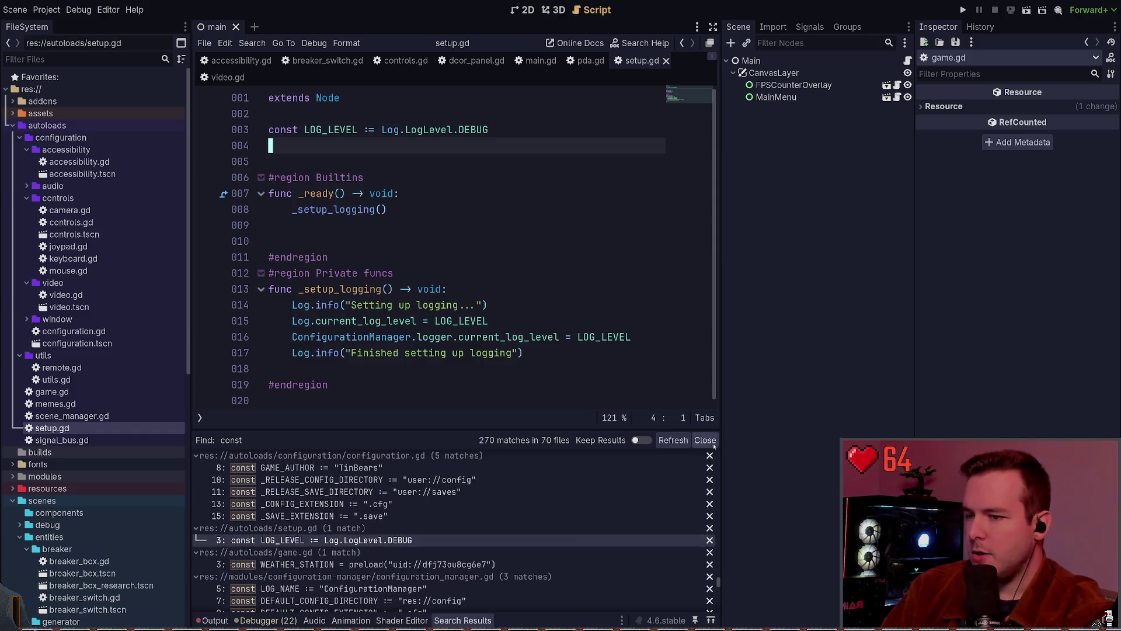
left_click(211, 620)
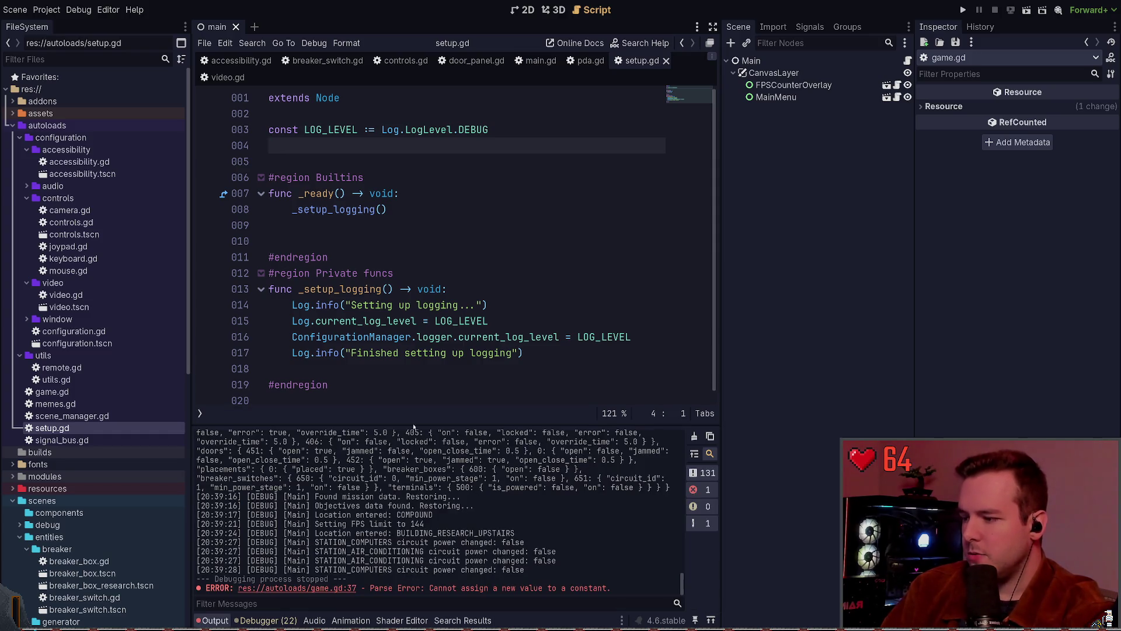
Close the video.gd, setup.gd, pda.gd, main.gd and door_panel.gd scripts
left_click(420, 221)
left_click(240, 75)
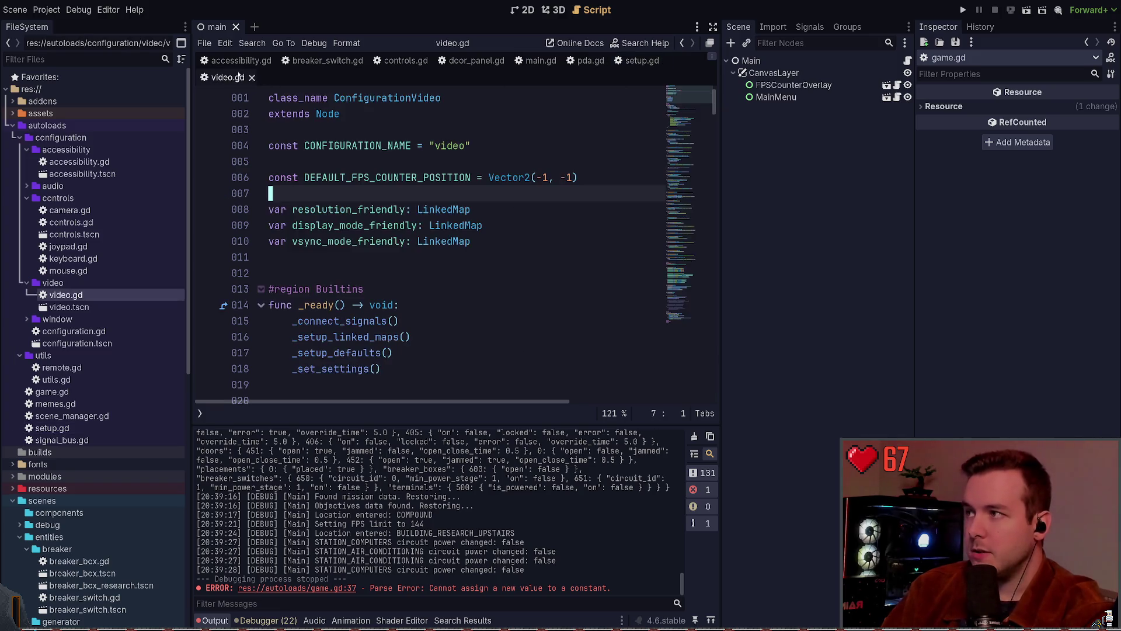
left_click(252, 77)
left_click(664, 61)
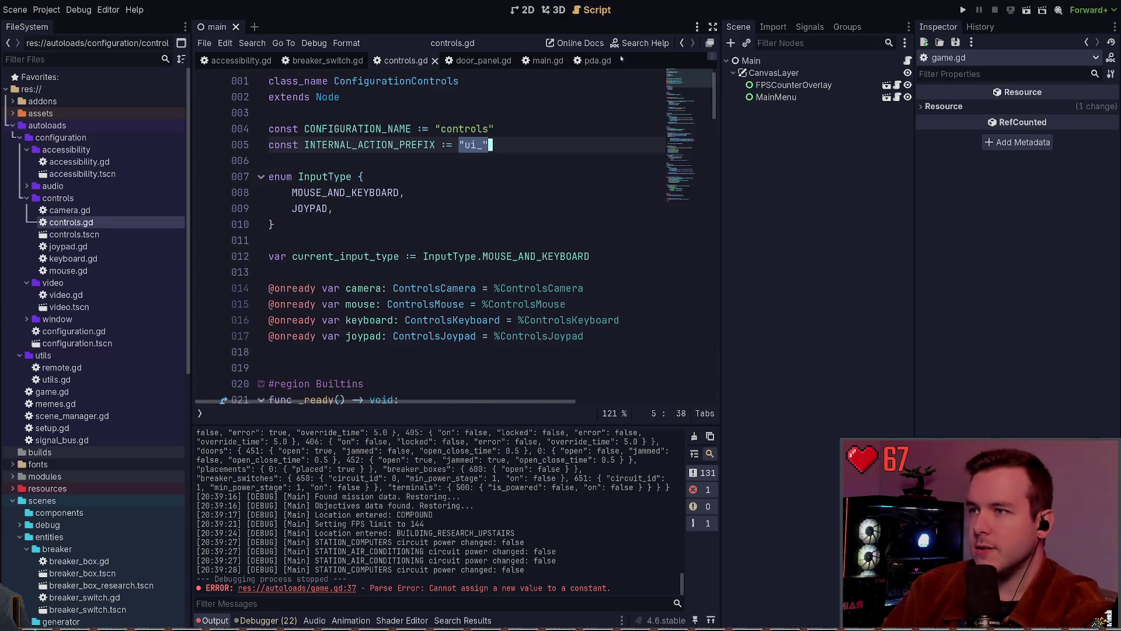
left_click(607, 60)
left_click(563, 61)
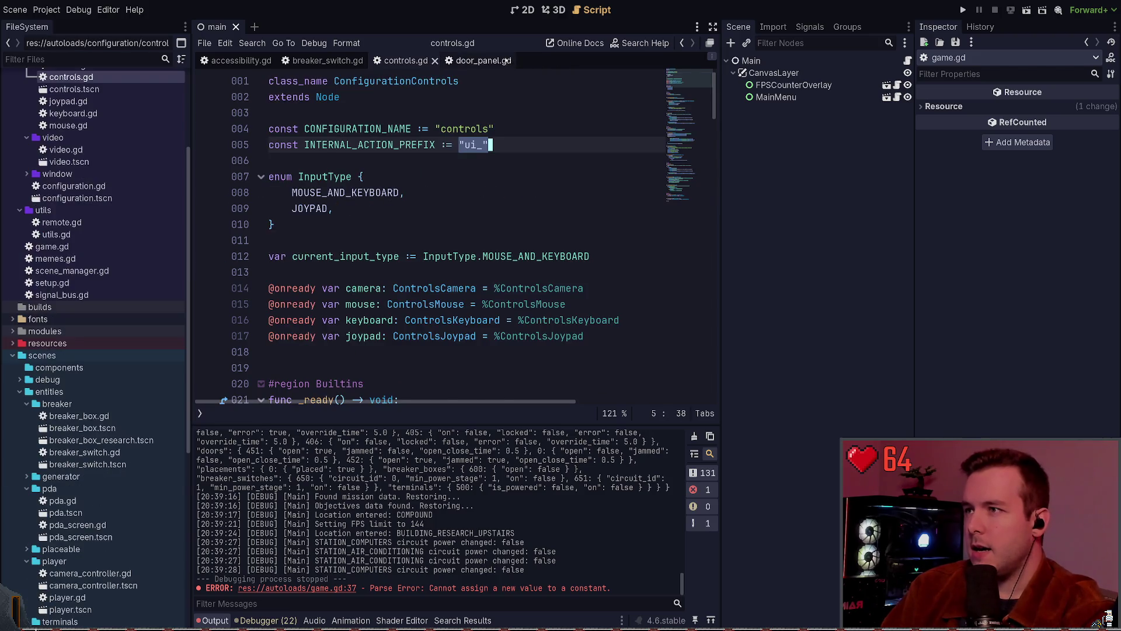
left_click(476, 61)
left_click(511, 61)
left_click(336, 61)
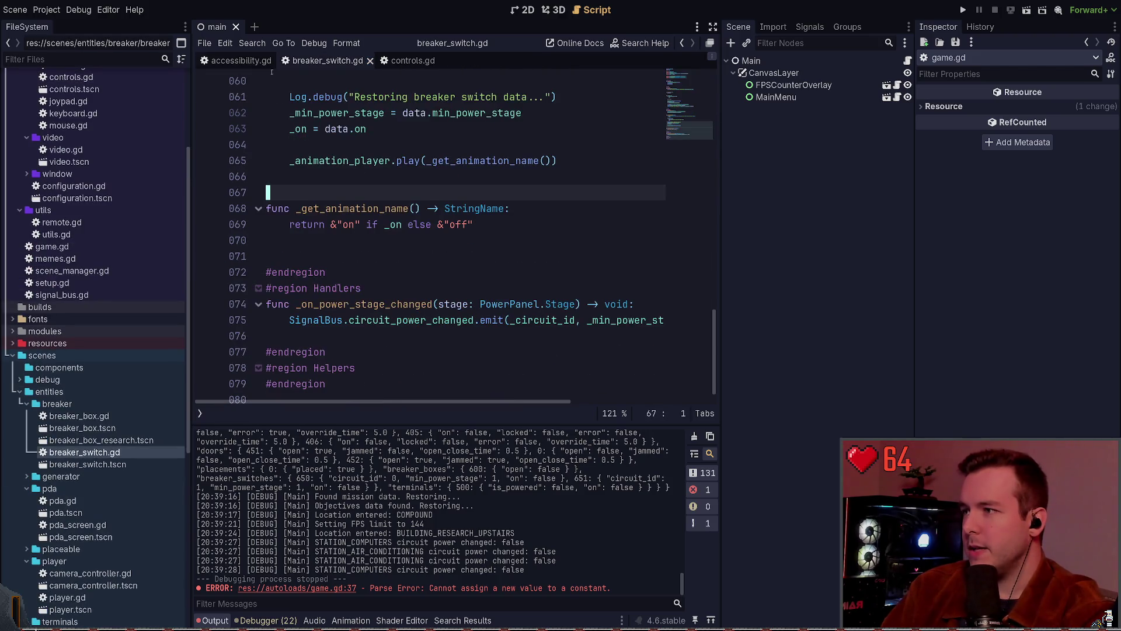
Close breaker_switch.gd and accessibility.gd, then switch to Obsidian's Layout drawing
scroll(450, 170, "up", 15)
scroll(449, 170, "up", 3)
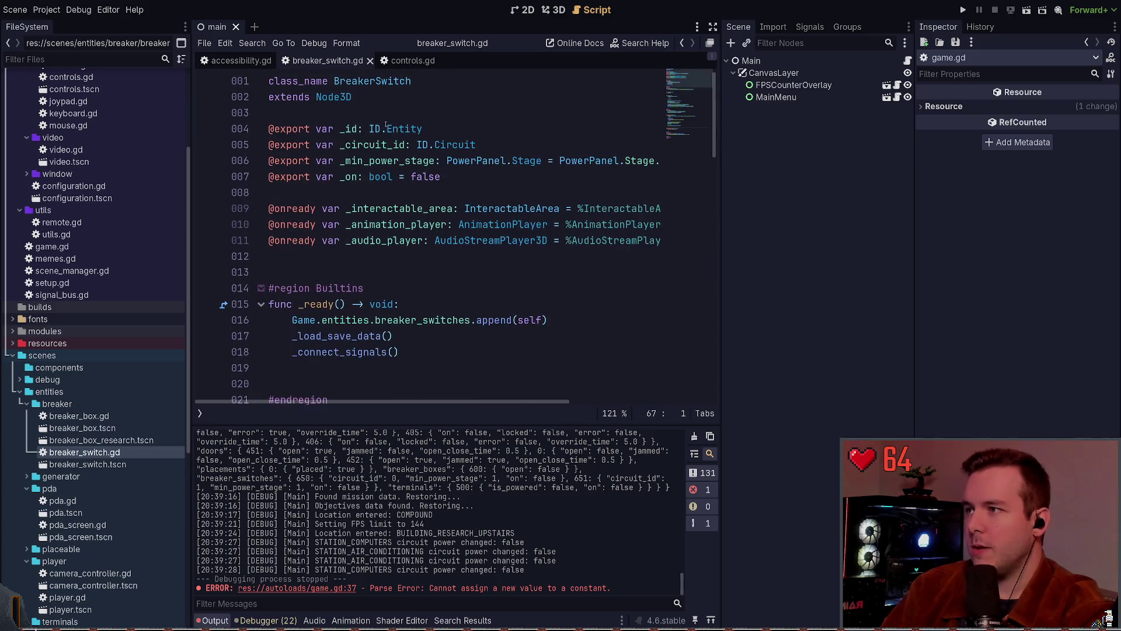
left_click(370, 61)
left_click(278, 61)
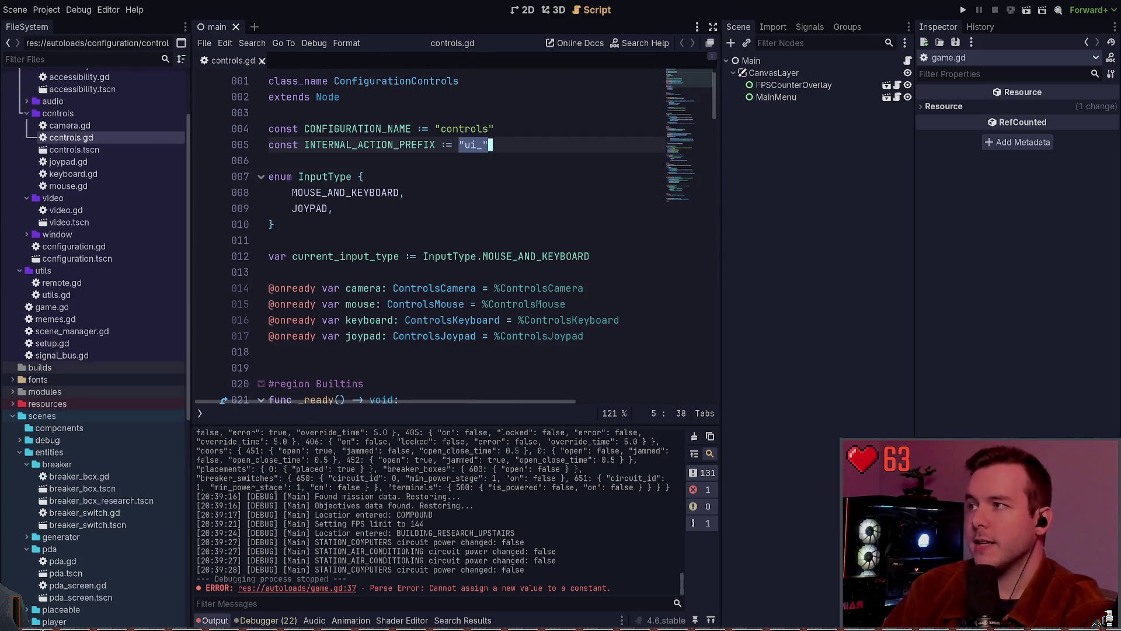
left_click(436, 226)
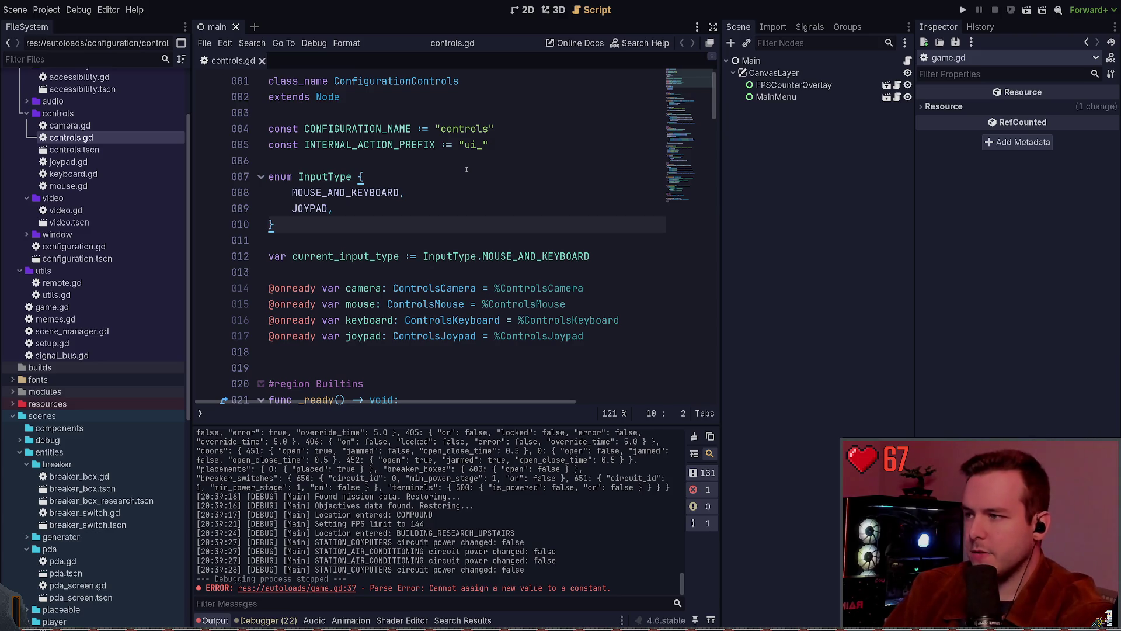
key("alt+Tab")
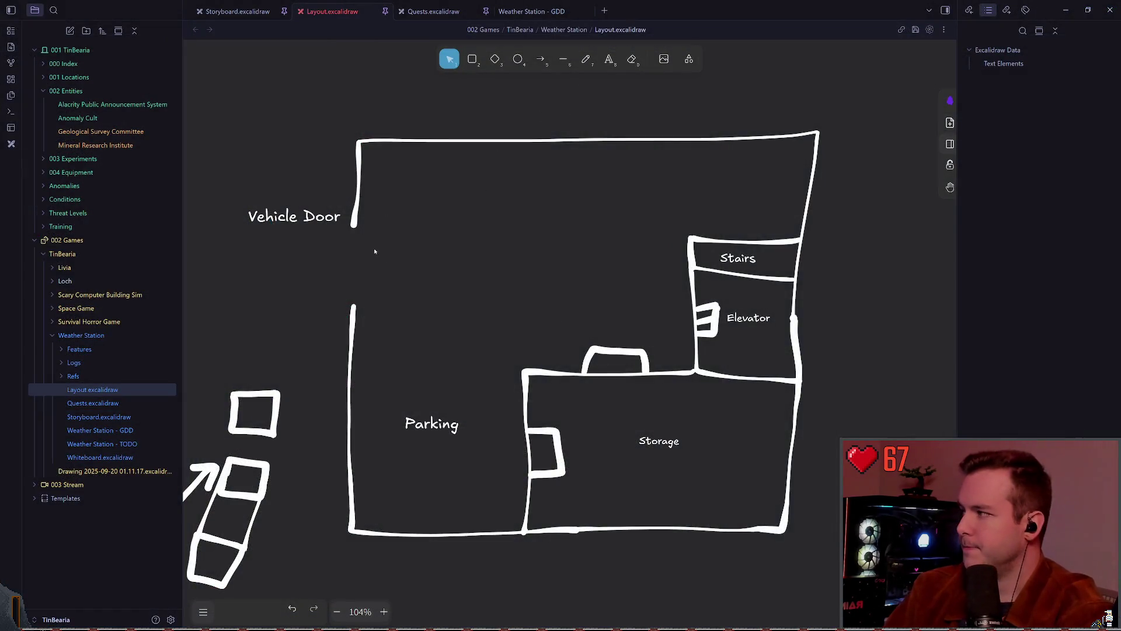
Select Excalidraw's freedraw pencil tool for the floor plan
left_click(586, 62)
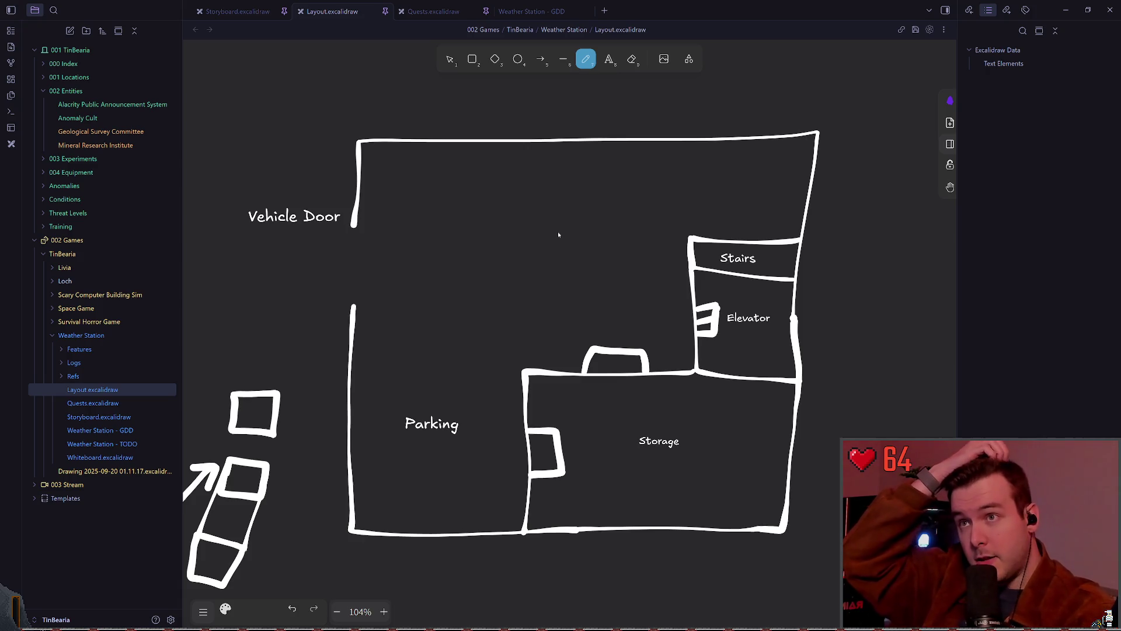
key("alt+Tab")
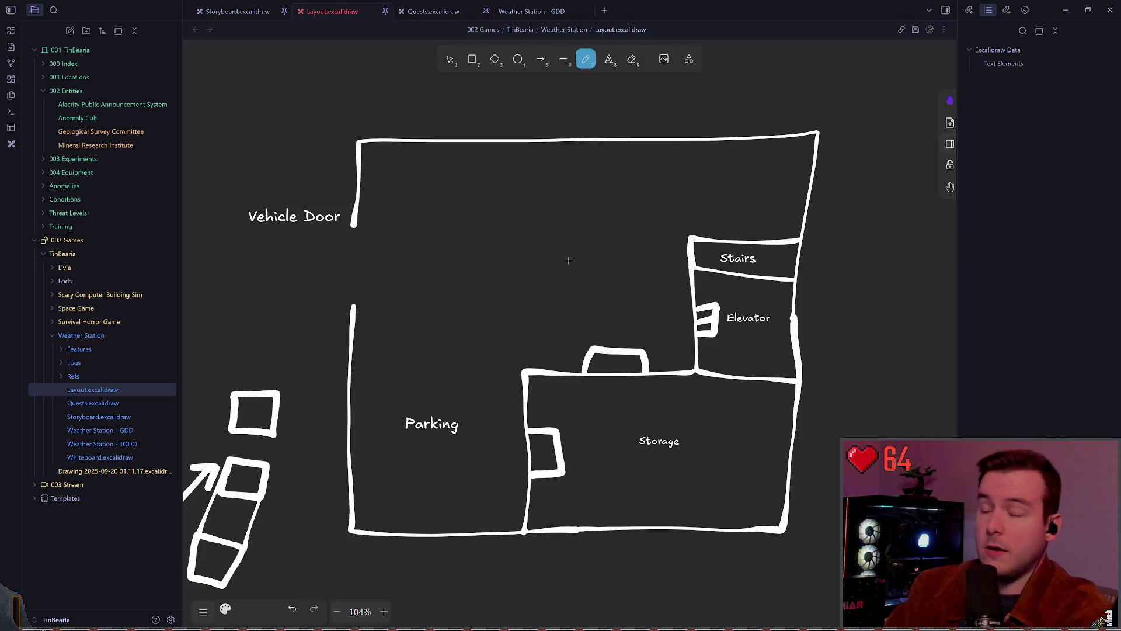
key("alt+Tab")
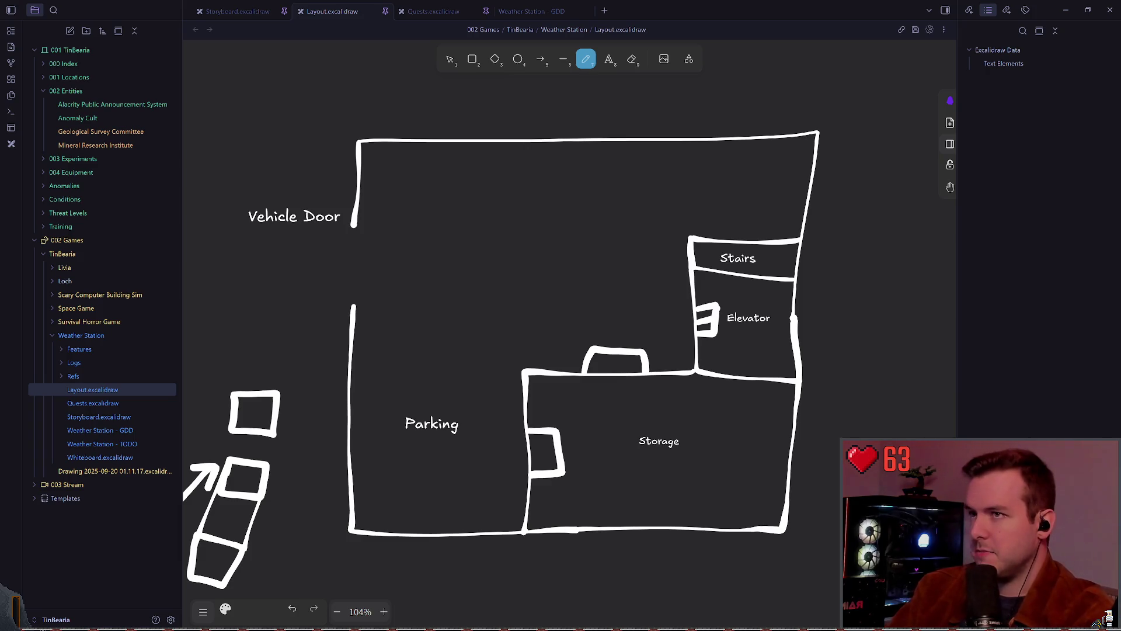
key("alt+Tab")
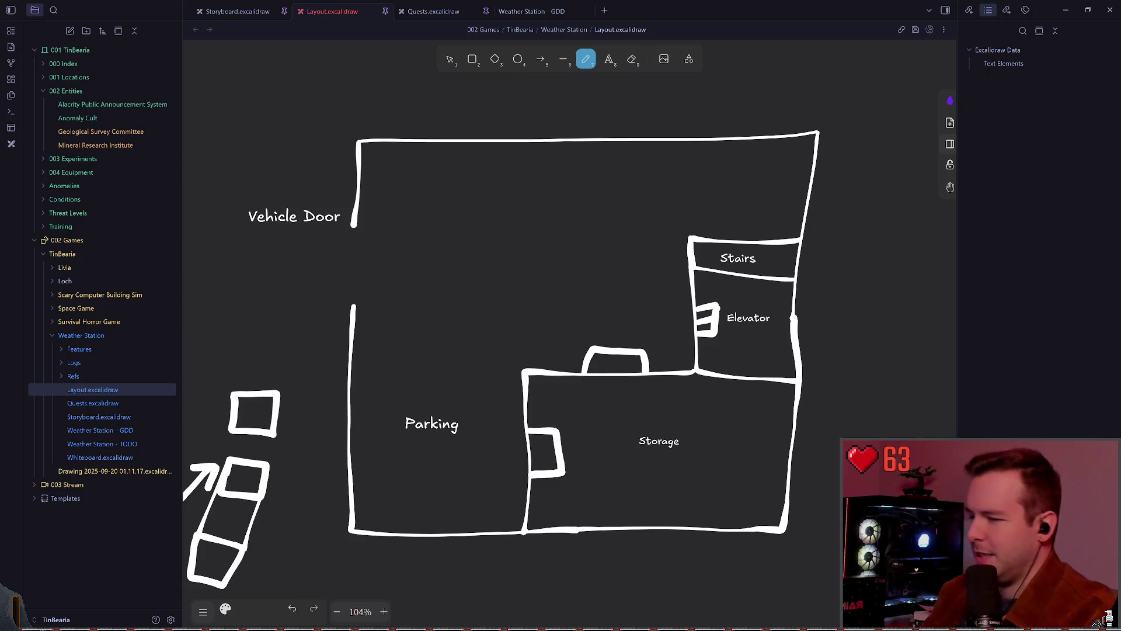
Return to the selection tool and save the Layout drawing
scroll(564, 152, "down", 1)
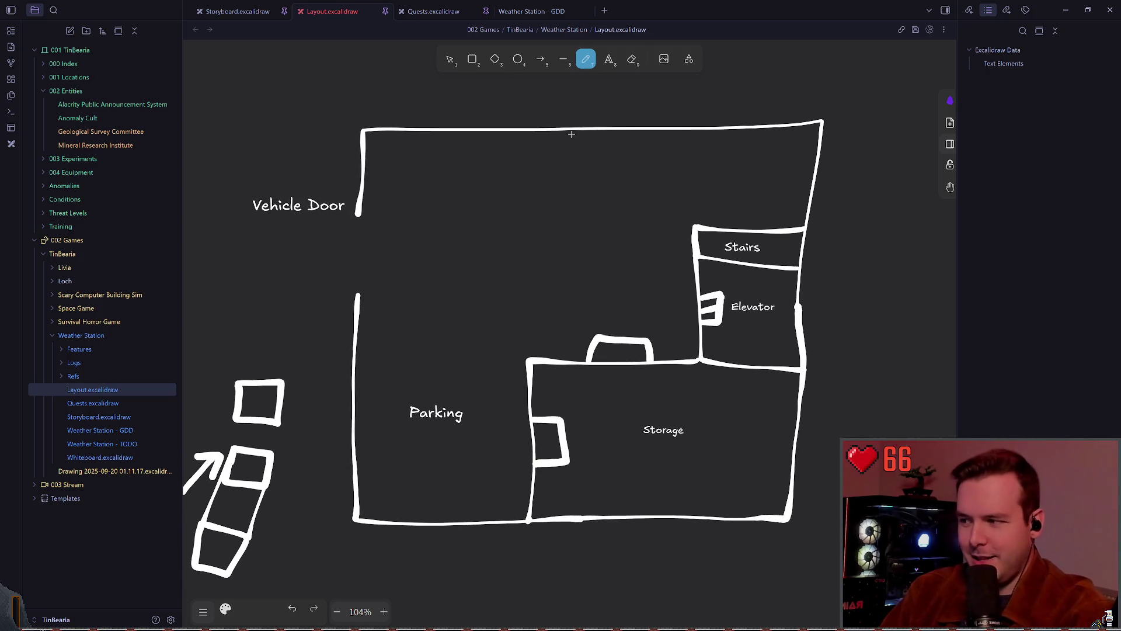
scroll(423, 154, "down", 2)
scroll(417, 150, "down", 1)
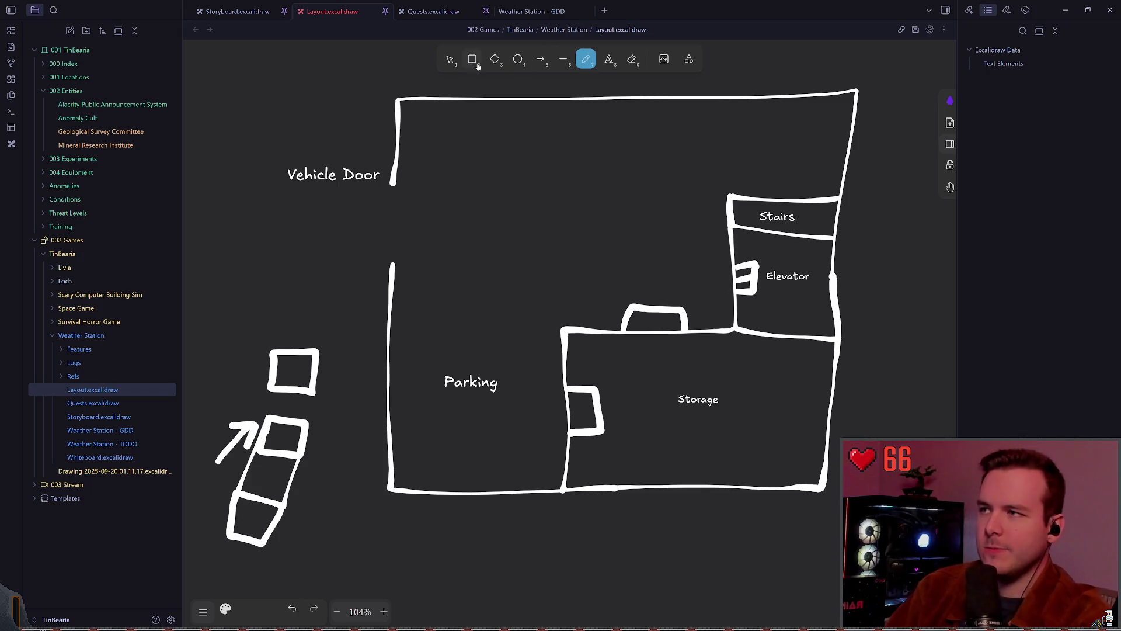
left_click(455, 57)
key("ctrl+s")
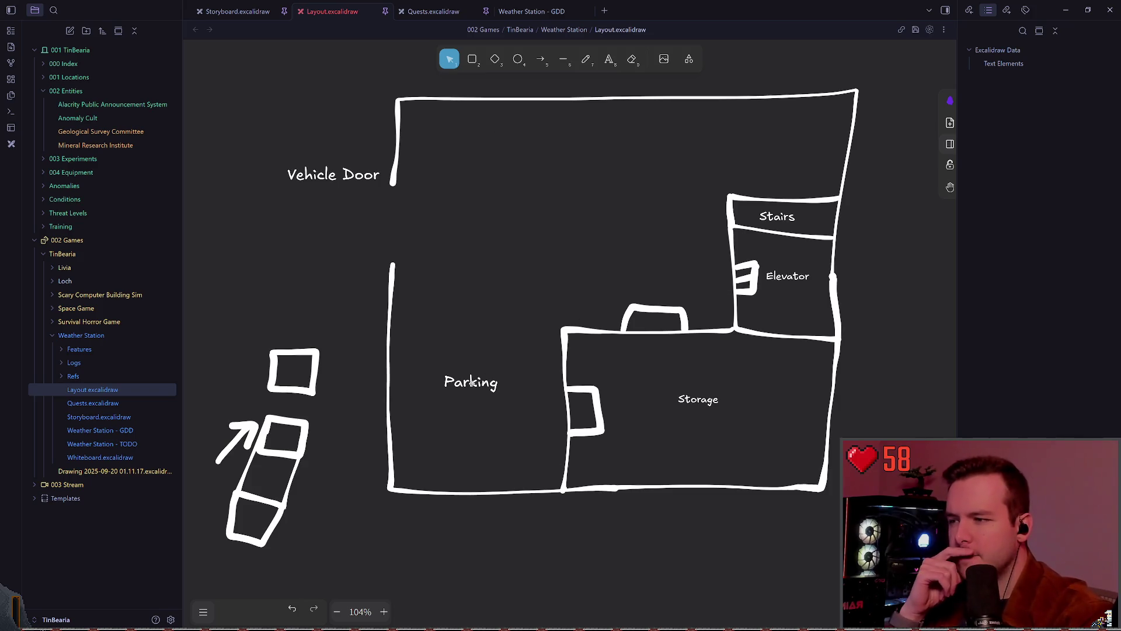
Move the Parking label up into the parking area and delete the Storage room outline
mouse_move(472, 382)
left_mouse_down()
mouse_move(565, 238)
mouse_move(545, 223)
mouse_move(553, 210)
left_mouse_up()
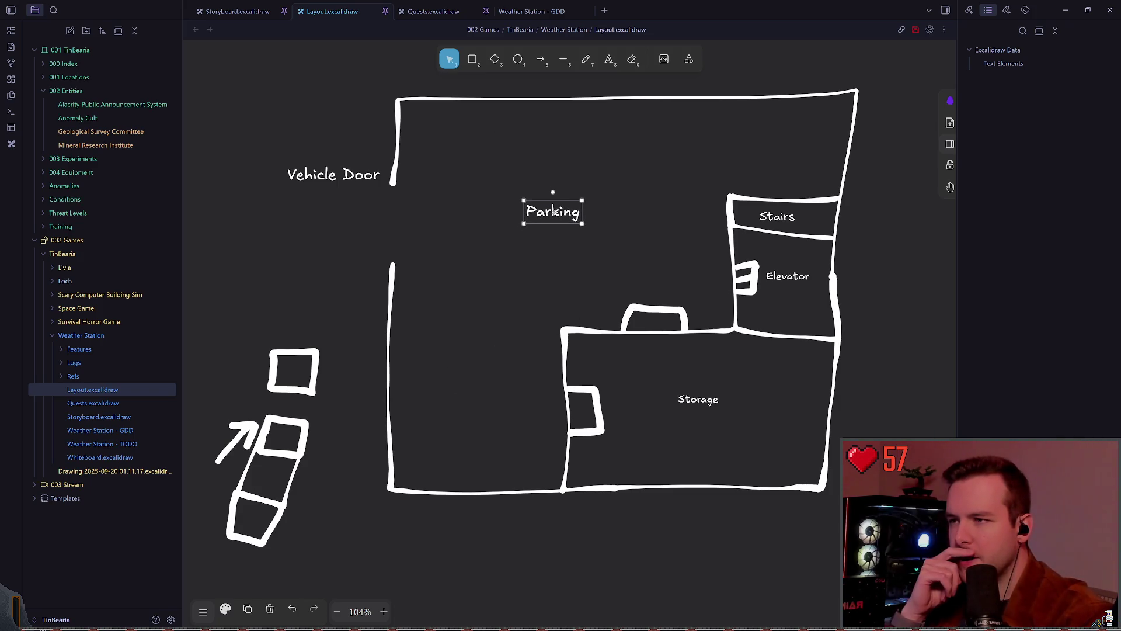
left_click(465, 341)
left_click(562, 362)
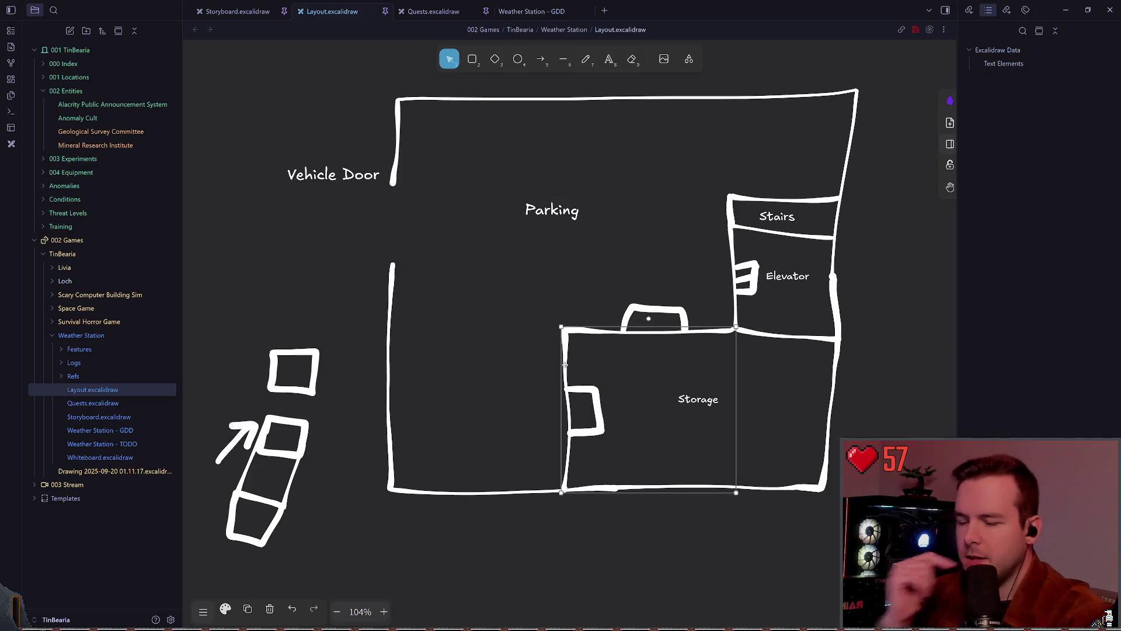
key("Delete")
Delete the bracket beside Storage and move the doorway bracket up under the Parking label
left_click(582, 389)
key("Delete")
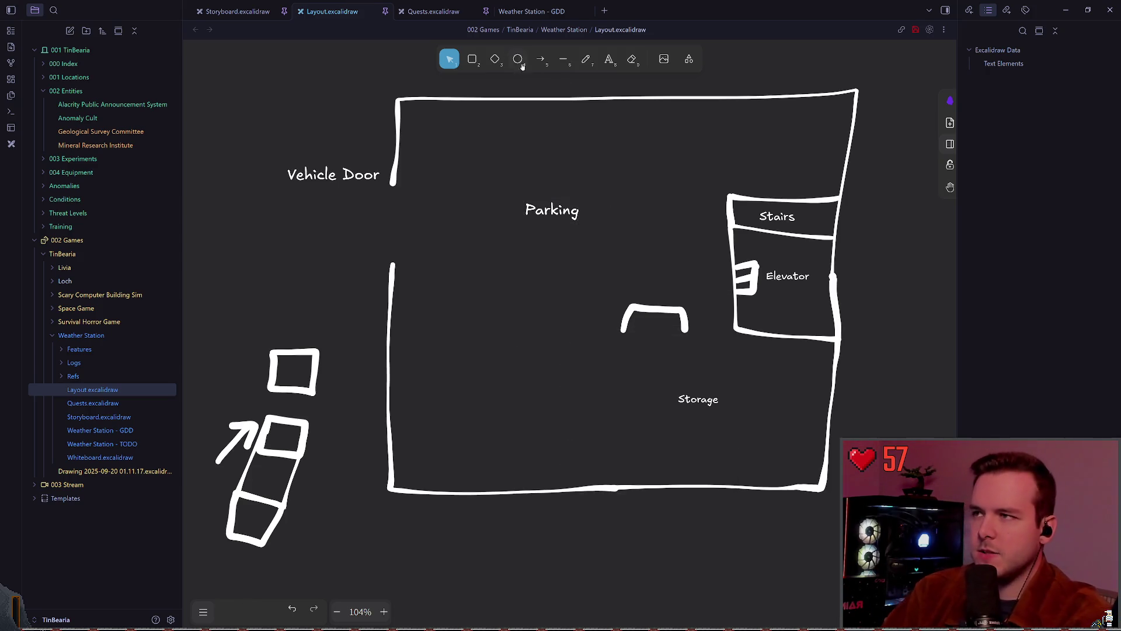
key("p")
left_click_drag(734, 333, 391, 324)
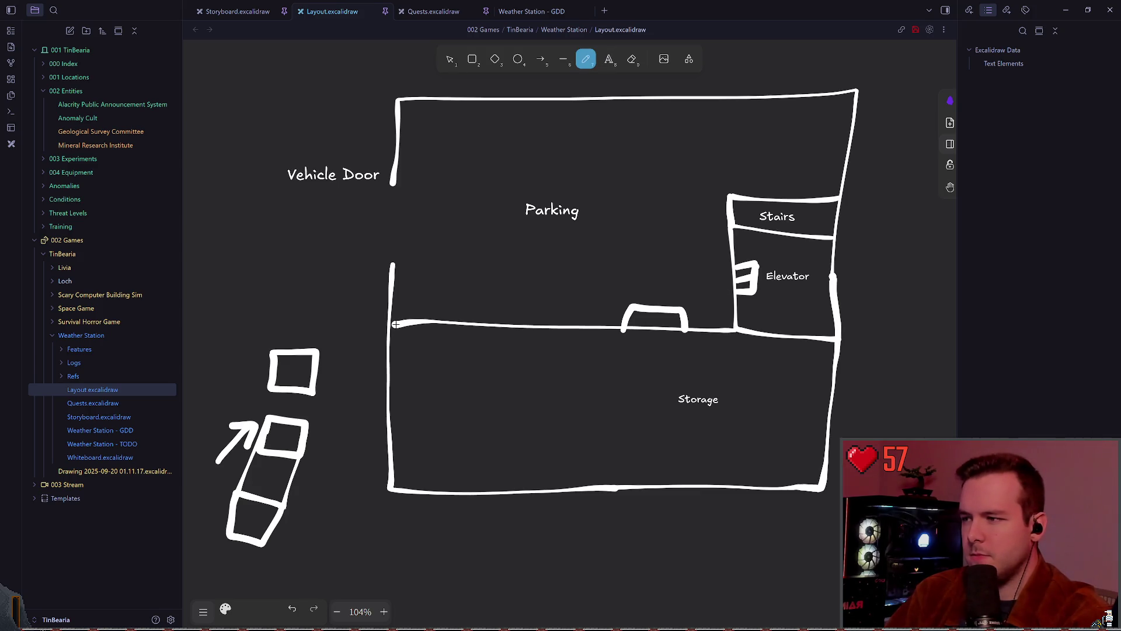
key("ctrl+z")
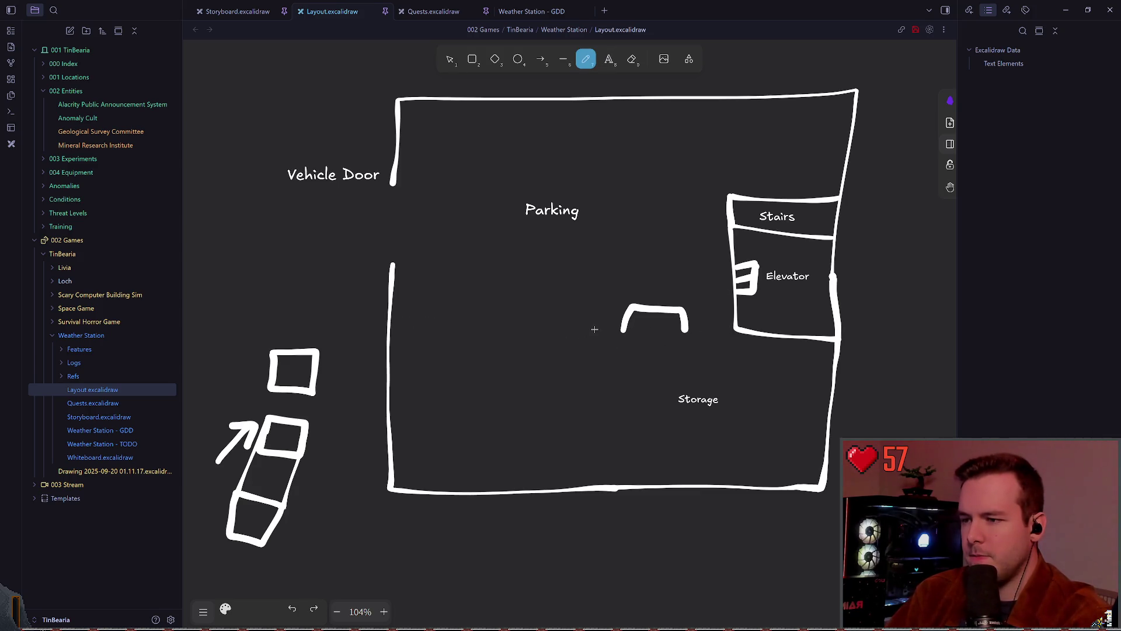
left_click_drag(591, 326, 582, 465)
key("ctrl+z")
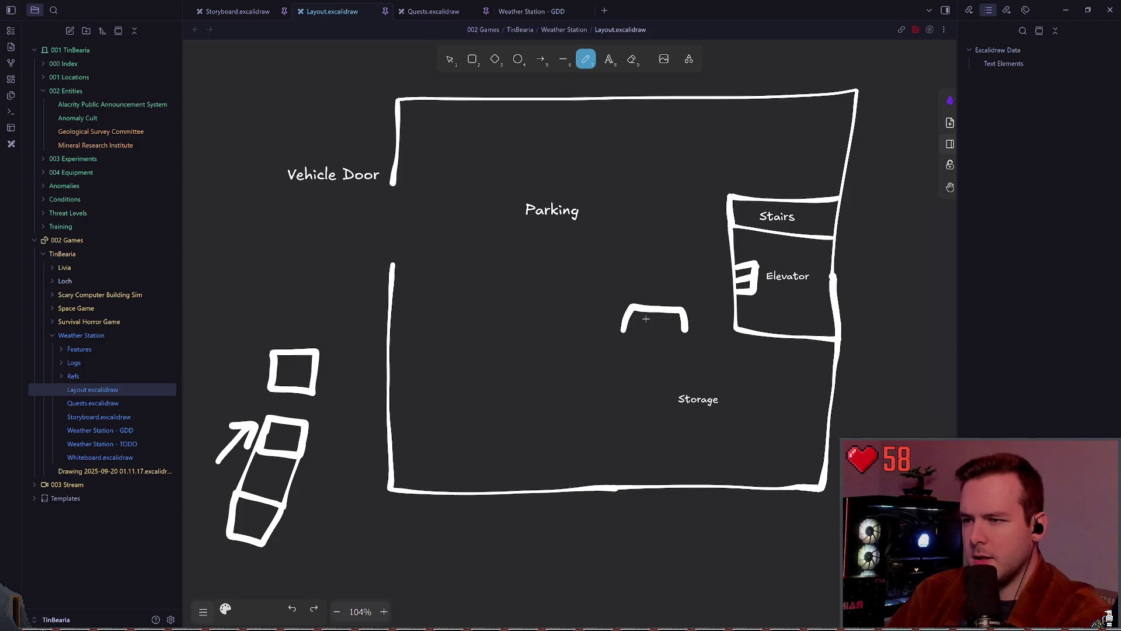
key("v")
left_click_drag(683, 310, 562, 246)
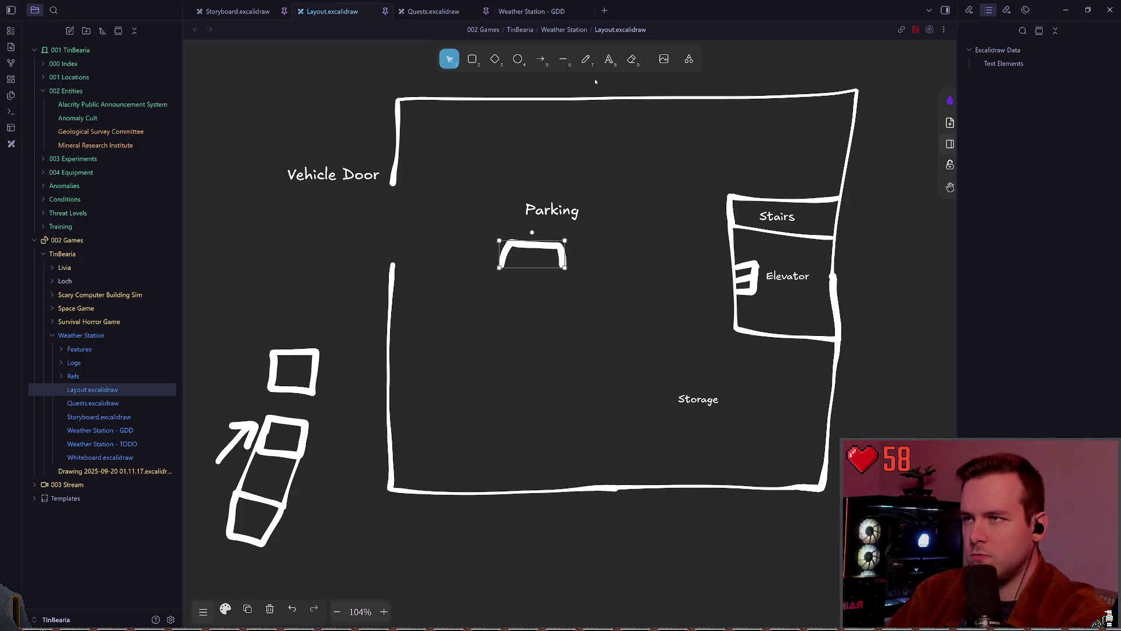
Draw the Storage wall from the elevator corner down to the bottom wall
left_click(585, 59)
mouse_move(727, 332)
left_mouse_down()
mouse_move(608, 334)
mouse_move(598, 486)
left_mouse_up()
key("ctrl+z")
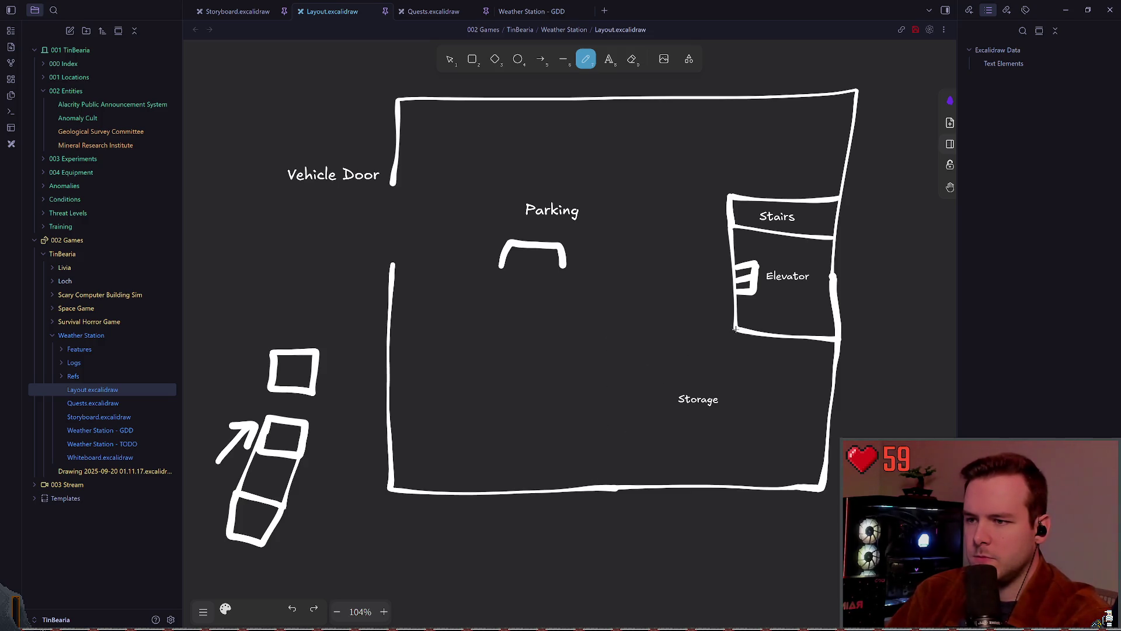
mouse_move(734, 330)
left_mouse_down()
mouse_move(650, 338)
mouse_move(634, 488)
left_mouse_up()
key("ctrl+z")
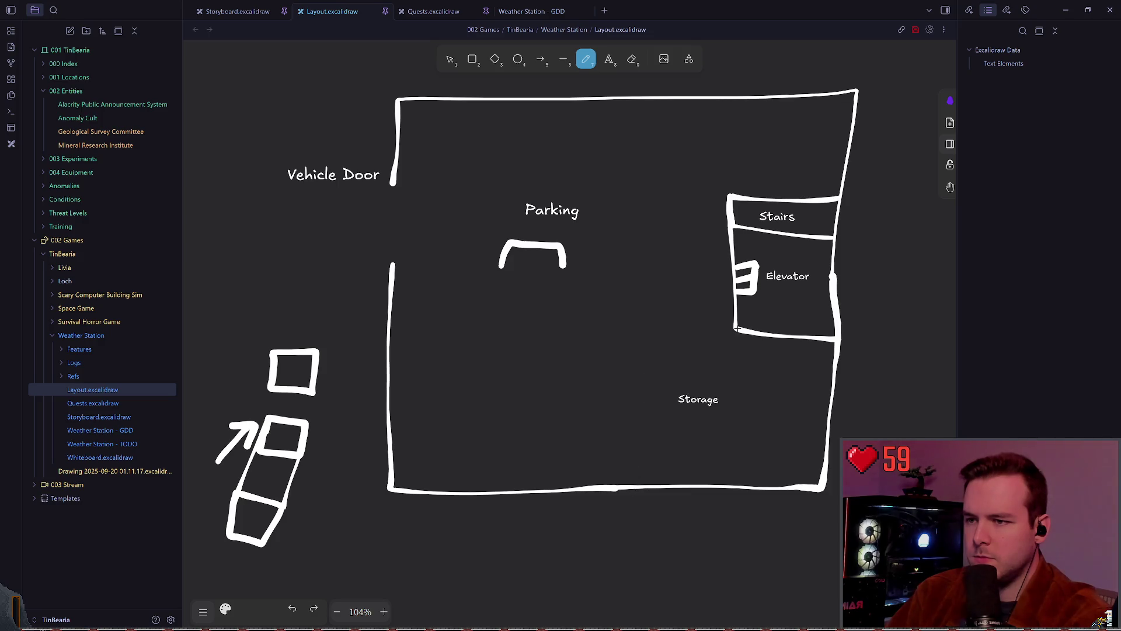
mouse_move(736, 330)
left_mouse_down()
mouse_move(651, 372)
mouse_move(643, 484)
left_mouse_up()
Draw a wall closing off Parking and move the Storage label into the new left room
left_click_drag(649, 335, 393, 330)
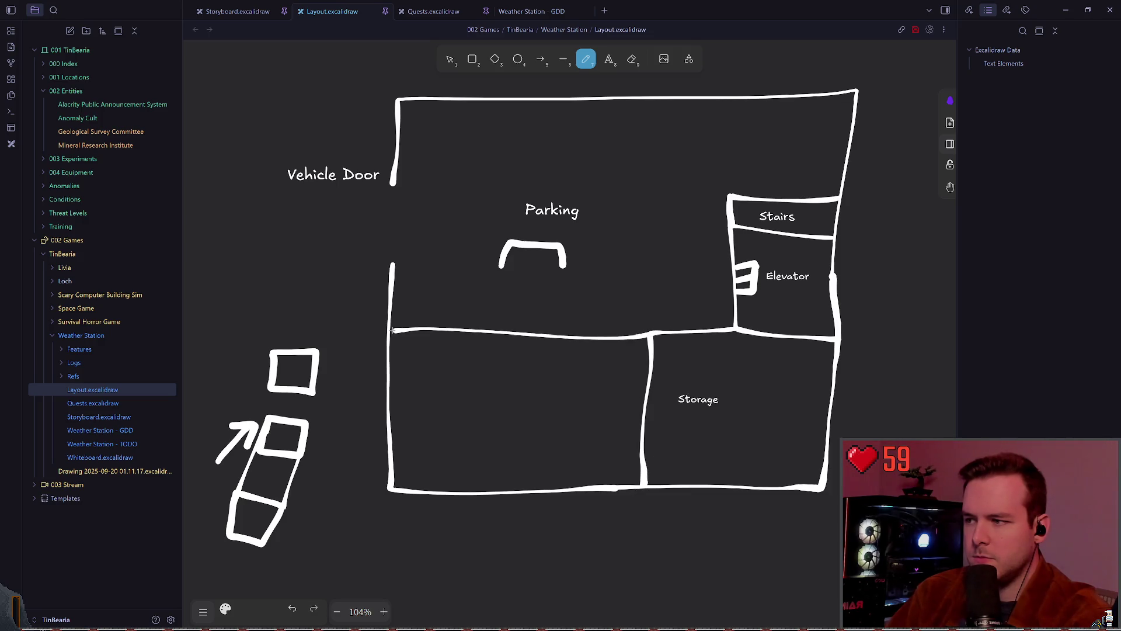
key("1")
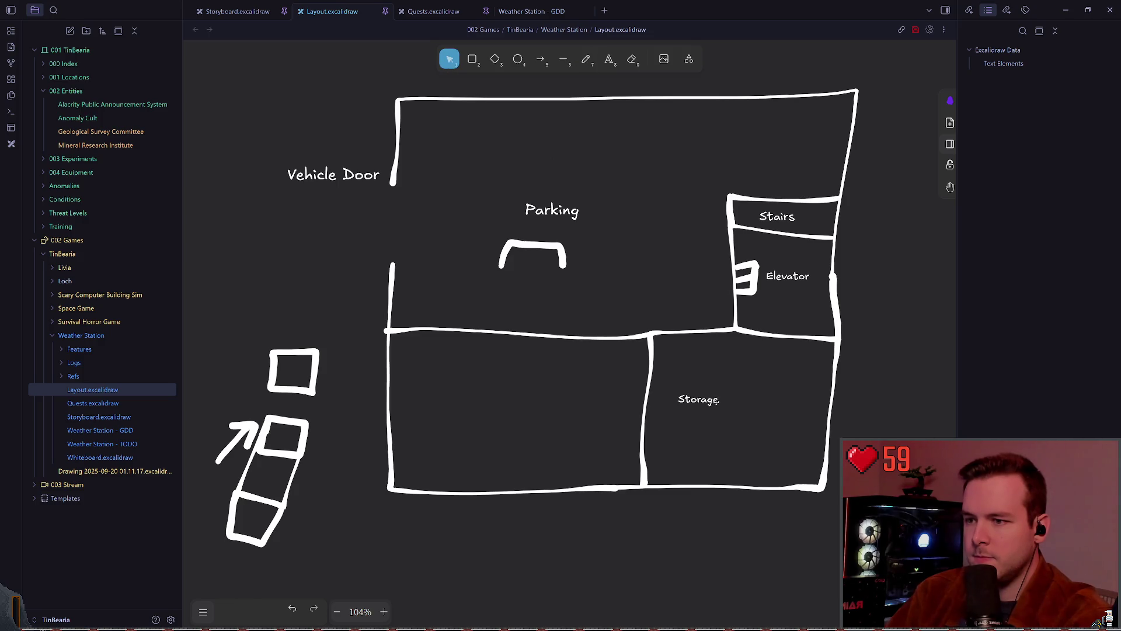
left_click_drag(699, 400, 508, 398)
left_click(388, 330)
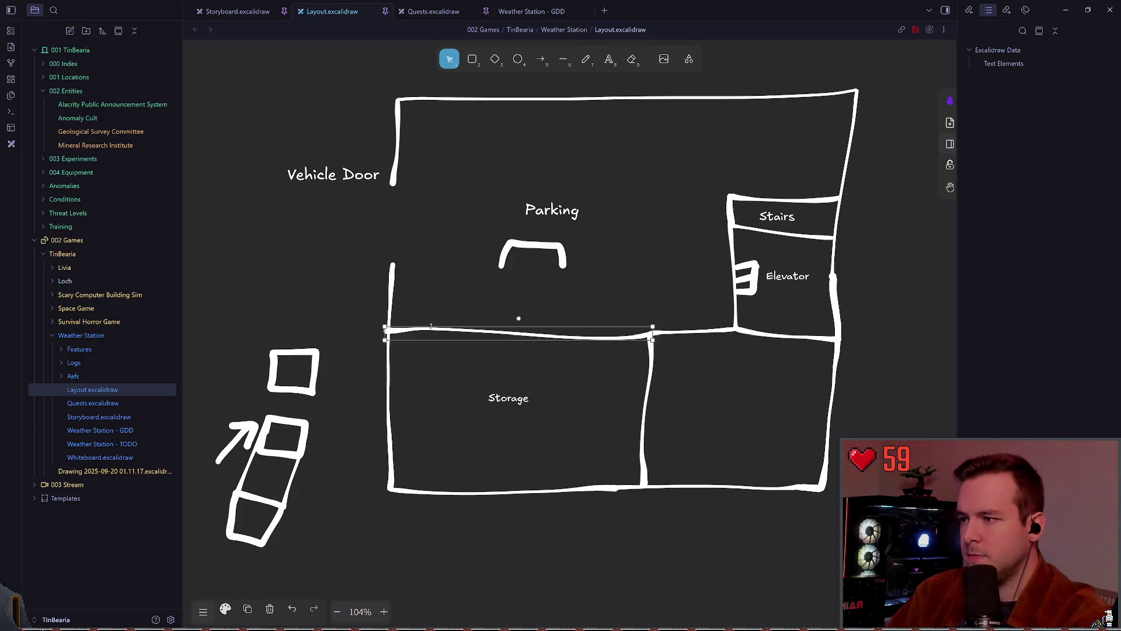
left_click(416, 300)
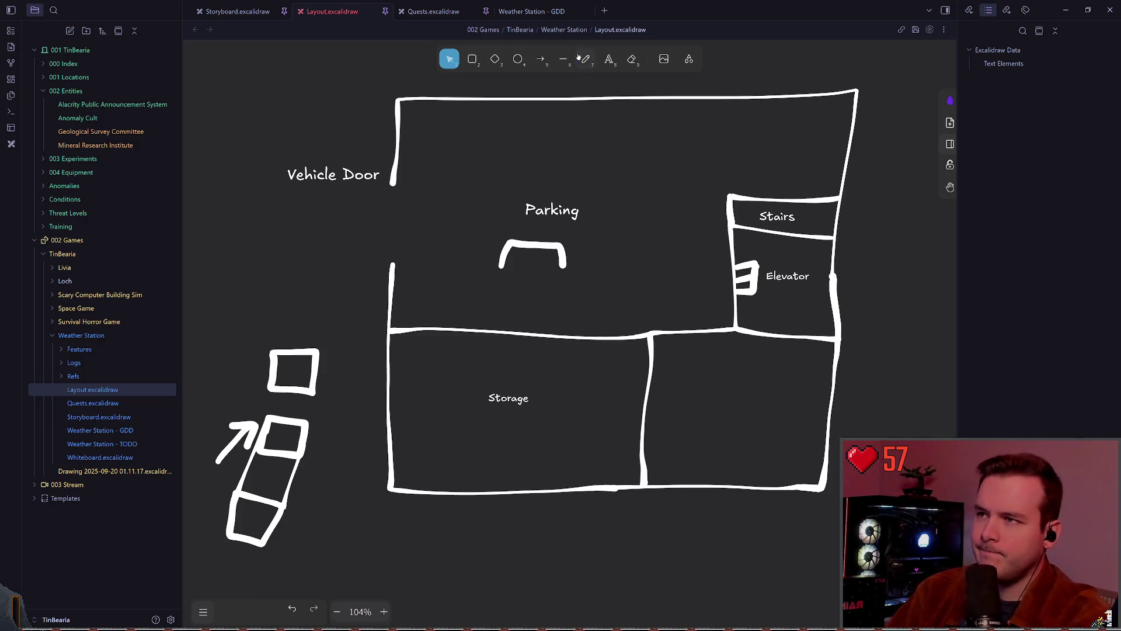
Sketch a new wall section above Stairs and a '?' inside the new room
key("7")
scroll(695, 219, "up", 2)
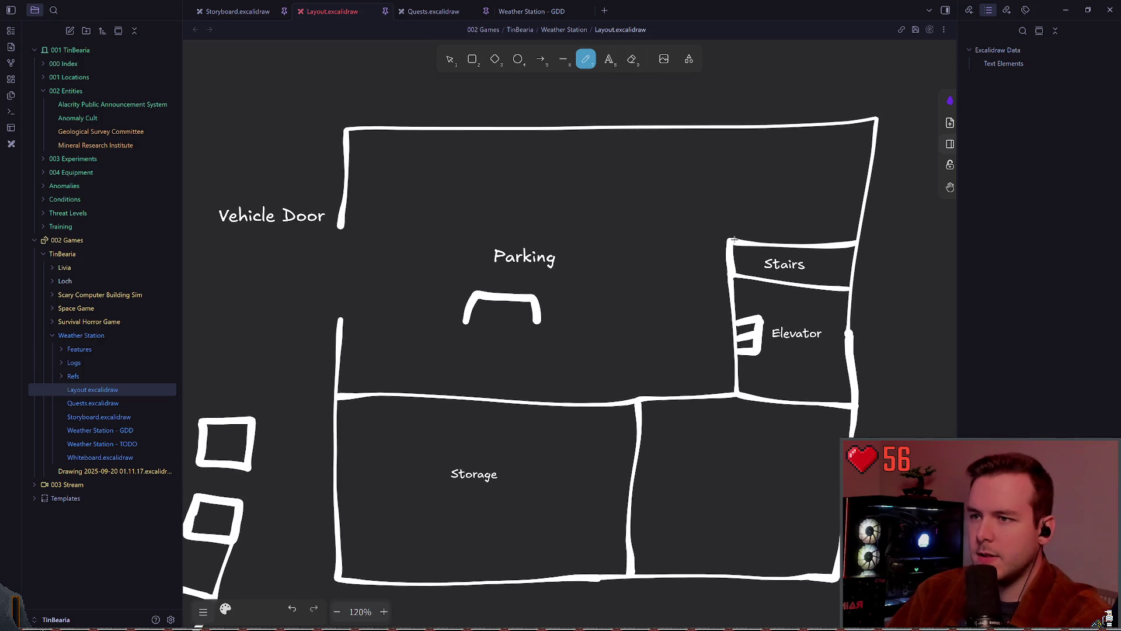
left_click_drag(732, 239, 735, 129)
mouse_move(781, 175)
left_mouse_down()
mouse_move(799, 179)
mouse_move(797, 195)
left_mouse_up()
left_click(797, 206)
Enlarge the Storage label's text size
scroll(580, 200, "right", 1)
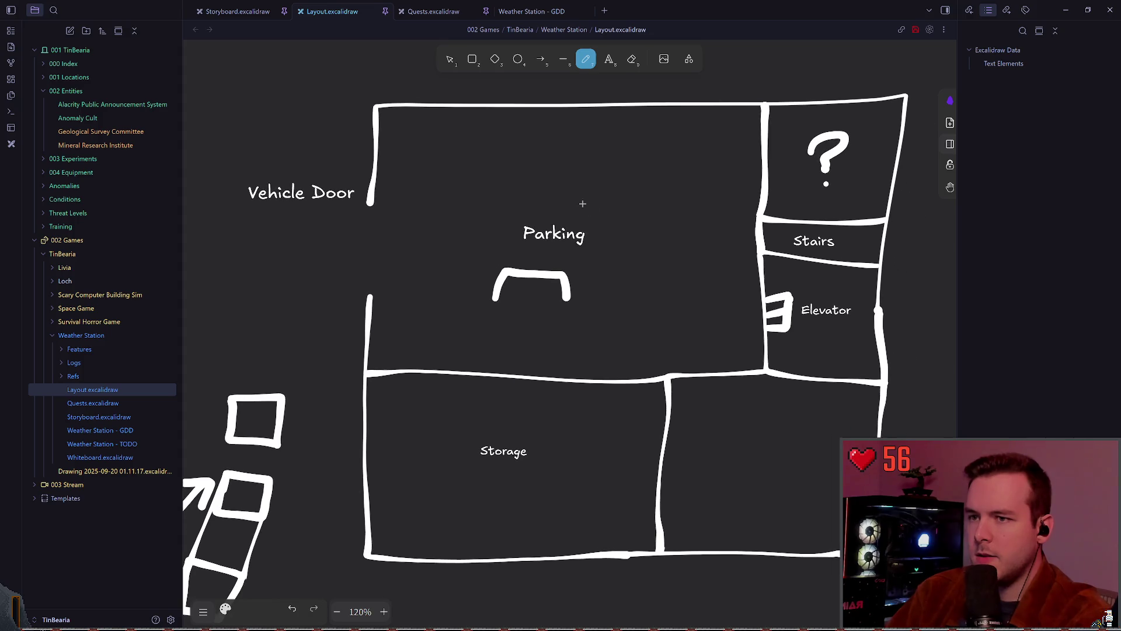
scroll(593, 190, "down", 1)
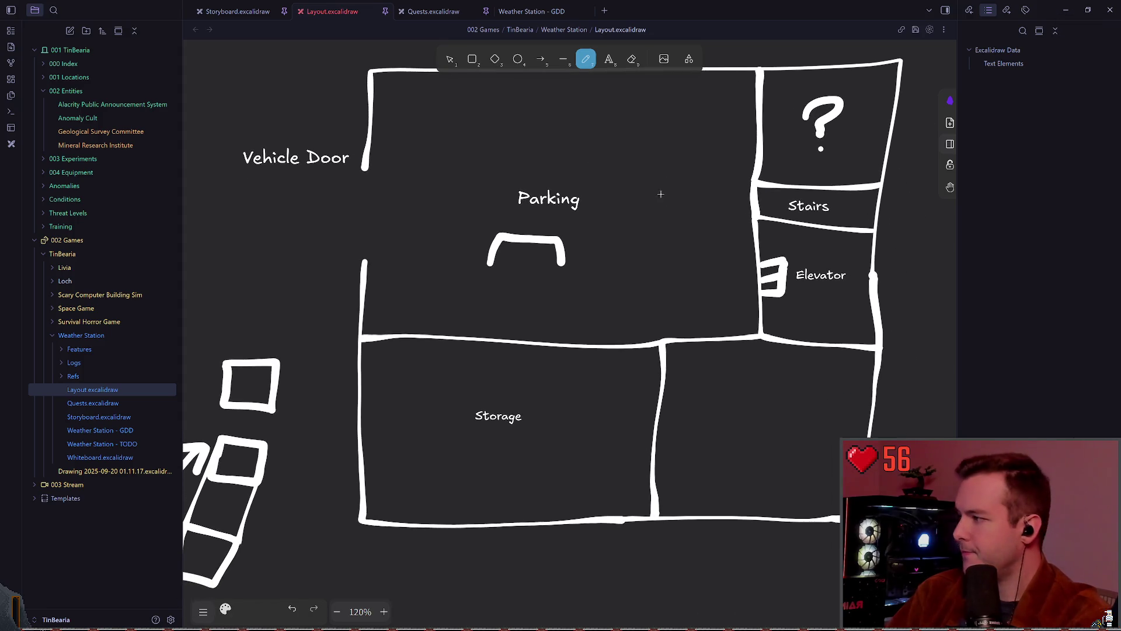
scroll(630, 187, "down", 1)
scroll(631, 187, "right", 1)
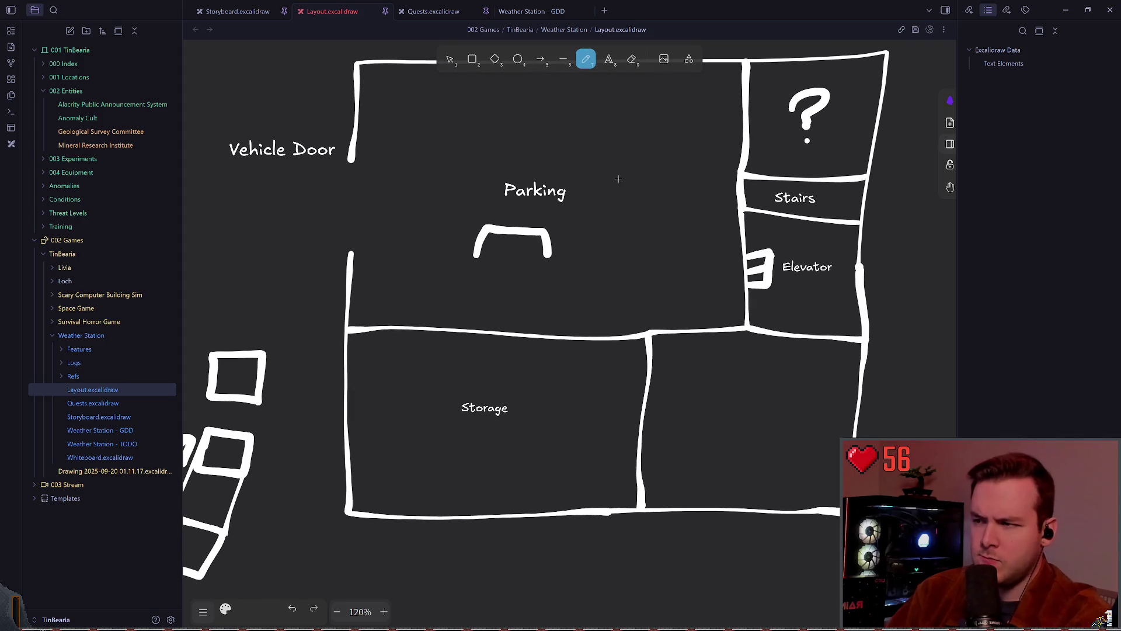
key("v")
left_click(495, 409)
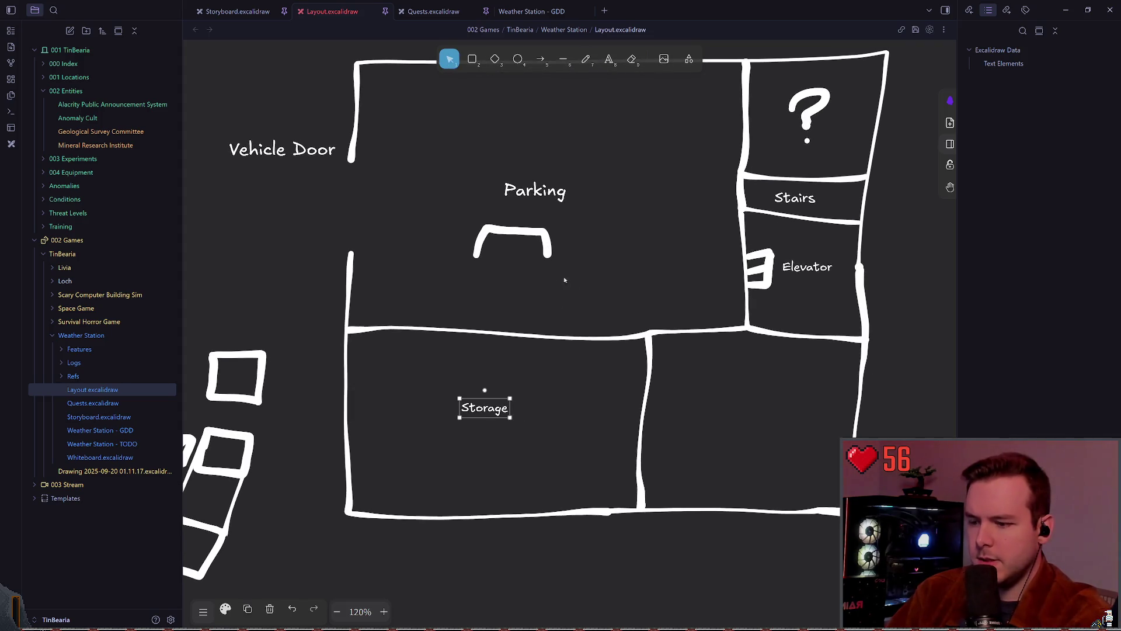
key("ctrl+shift+period")
key("ctrl+shift+period")
key("ctrl+shift+period")
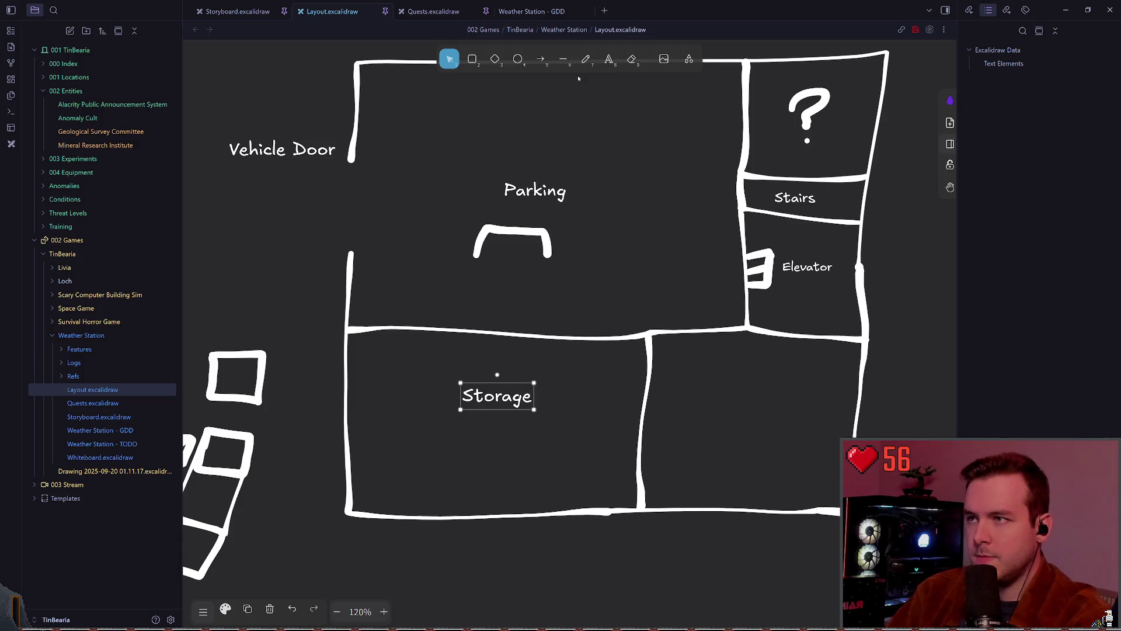
Move and duplicate the bracket onto the Parking–Storage wall, save, and sketch a smaller bracket
mouse_move(545, 233)
left_mouse_down()
mouse_move(484, 272)
mouse_move(469, 304)
mouse_move(589, 316)
left_mouse_up()
key("ctrl+c")
key("ctrl+v")
left_click(462, 305)
left_click(516, 271)
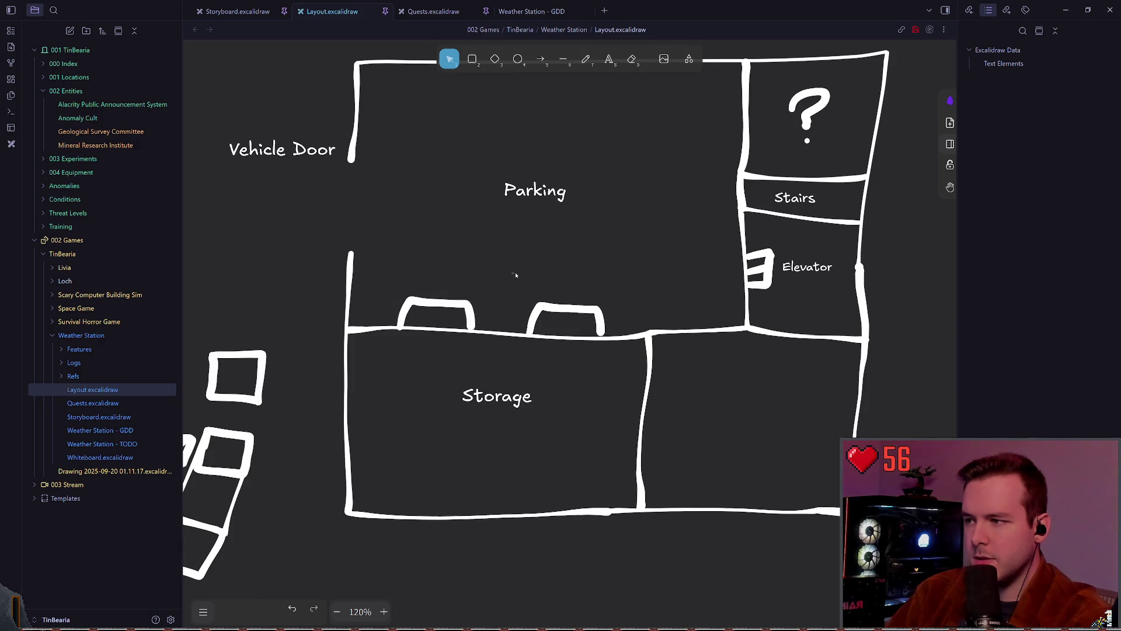
left_click(585, 314)
key("Escape")
key("ctrl+s")
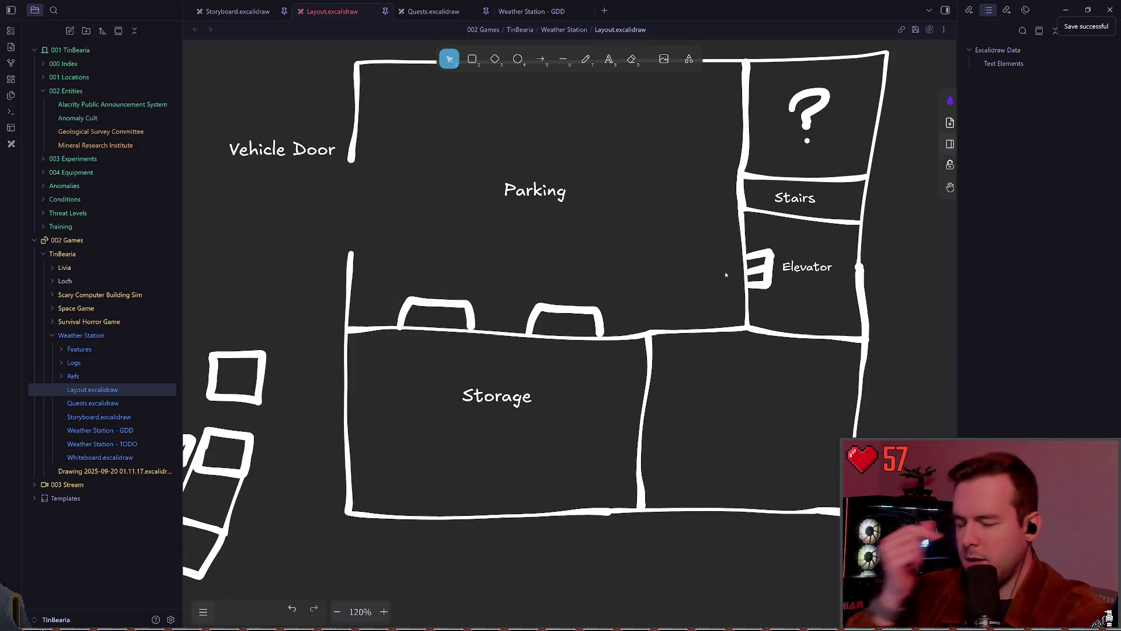
key("p")
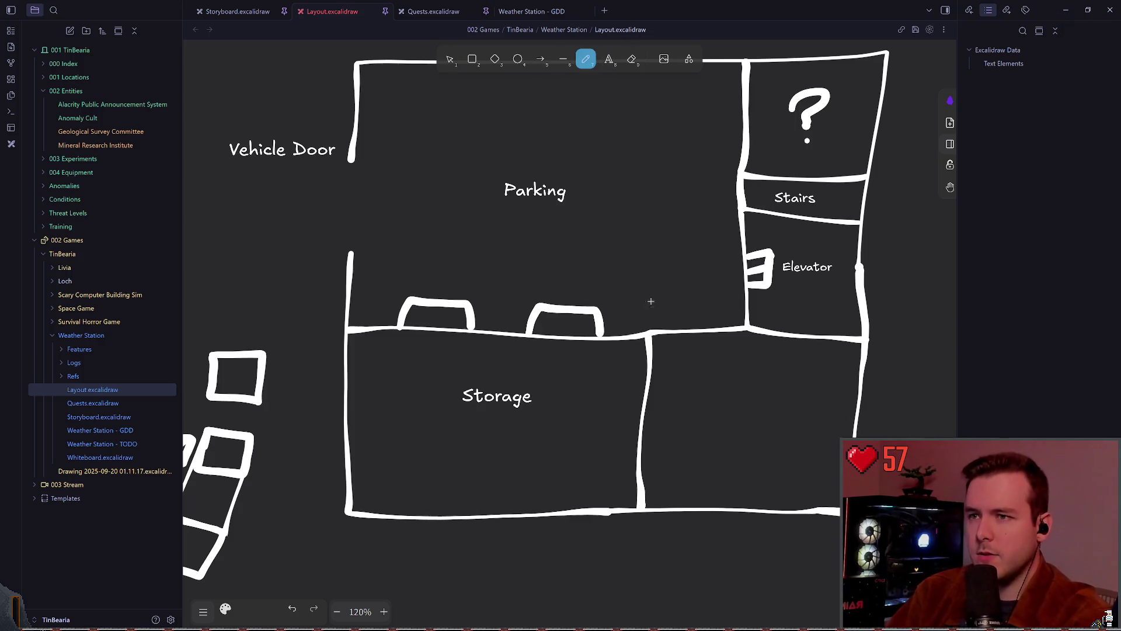
mouse_move(675, 330)
left_mouse_down()
mouse_move(694, 313)
mouse_move(711, 319)
mouse_move(703, 334)
left_mouse_up()
Copy the Storage label into the room on its right and retype it as 'Power'
left_click(449, 59)
left_click(502, 396)
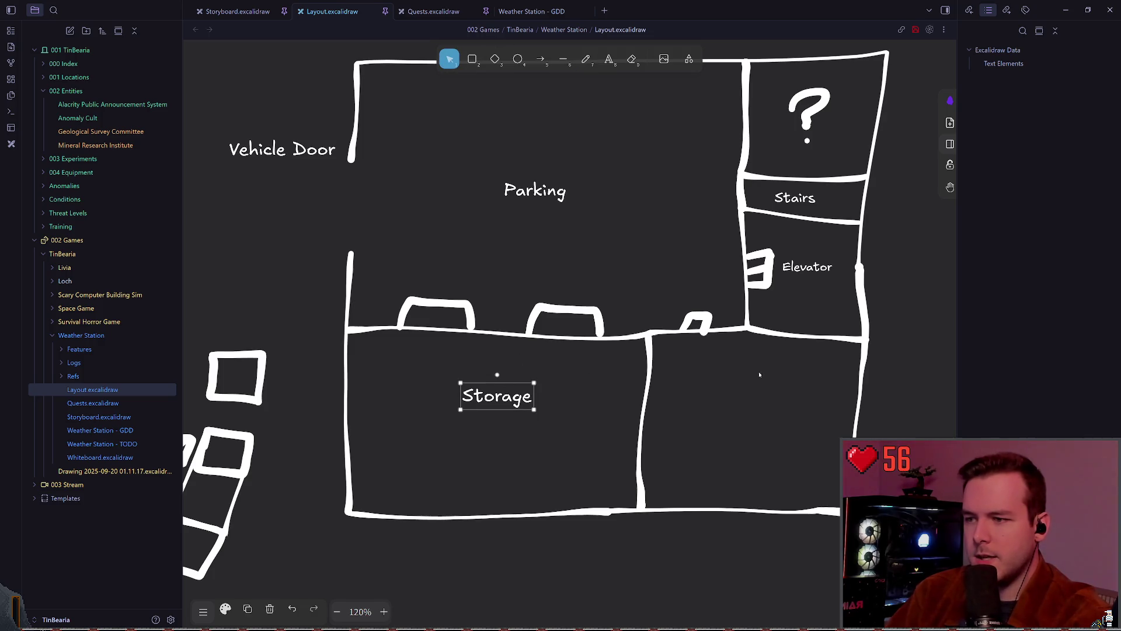
key("ctrl+c")
key("ctrl+v")
left_click_drag(694, 425, 742, 408)
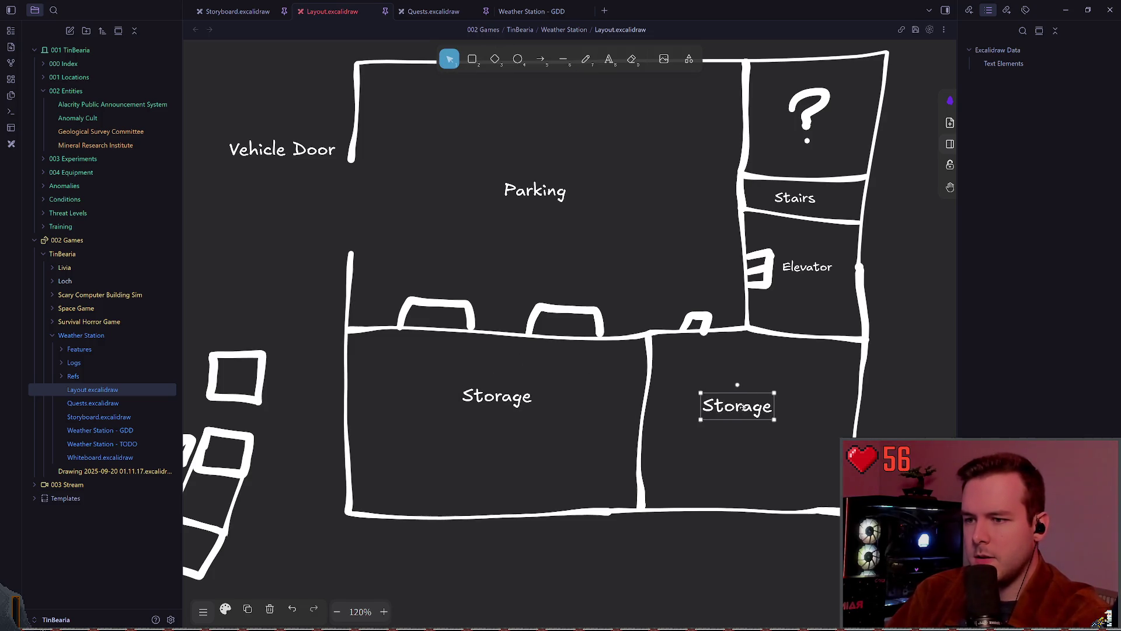
double_click(734, 407)
type("Ppower")
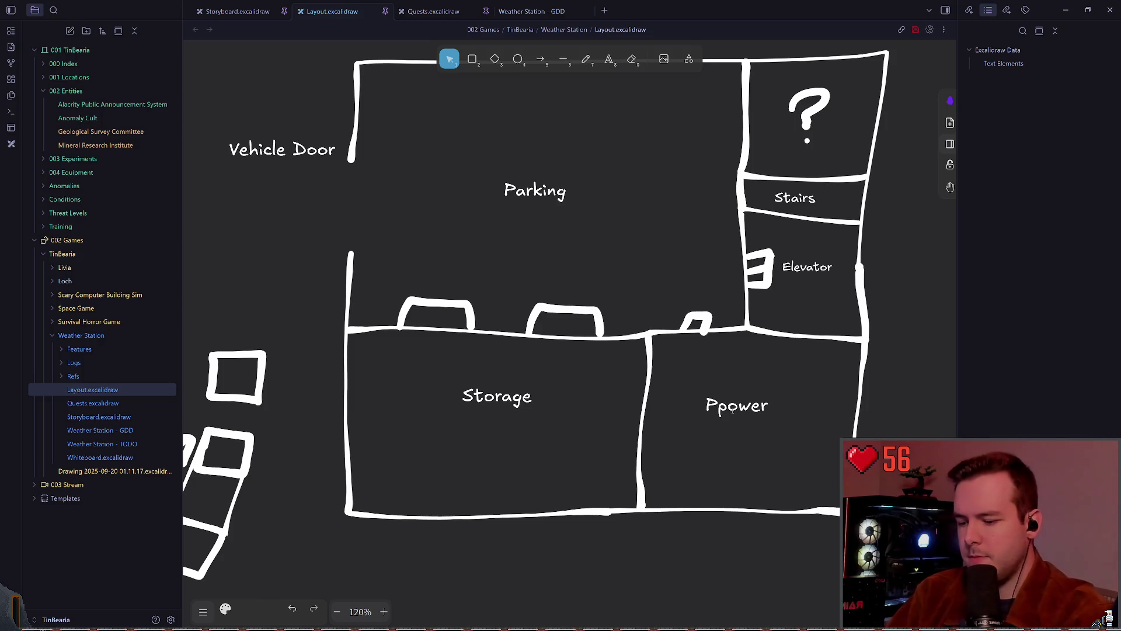
double_click(733, 411)
type("Power")
key("Escape")
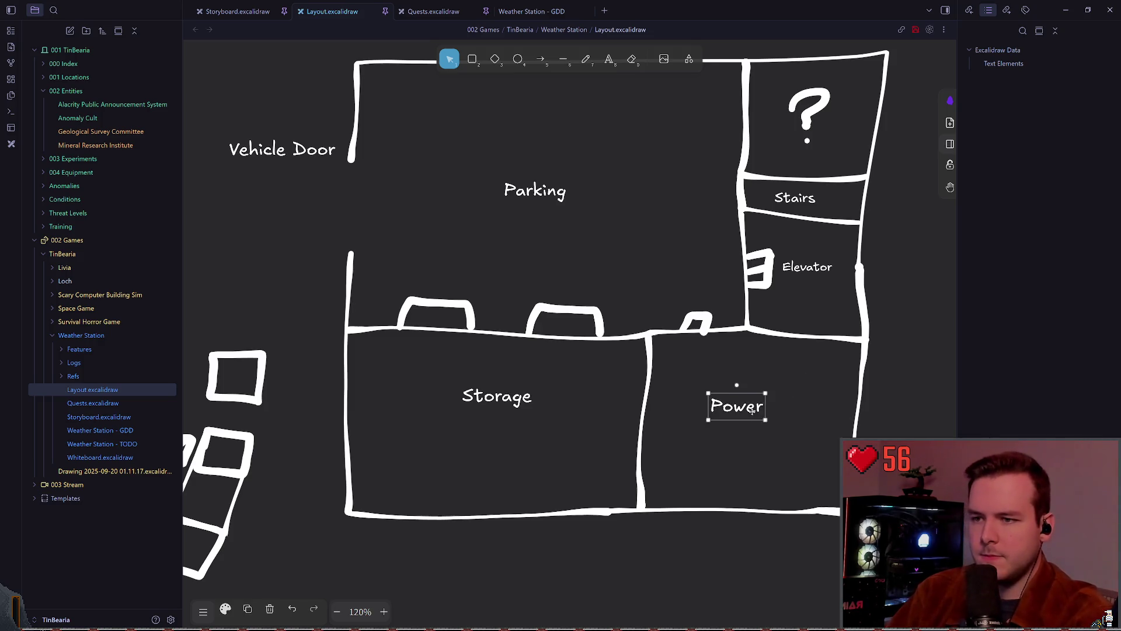
key("p")
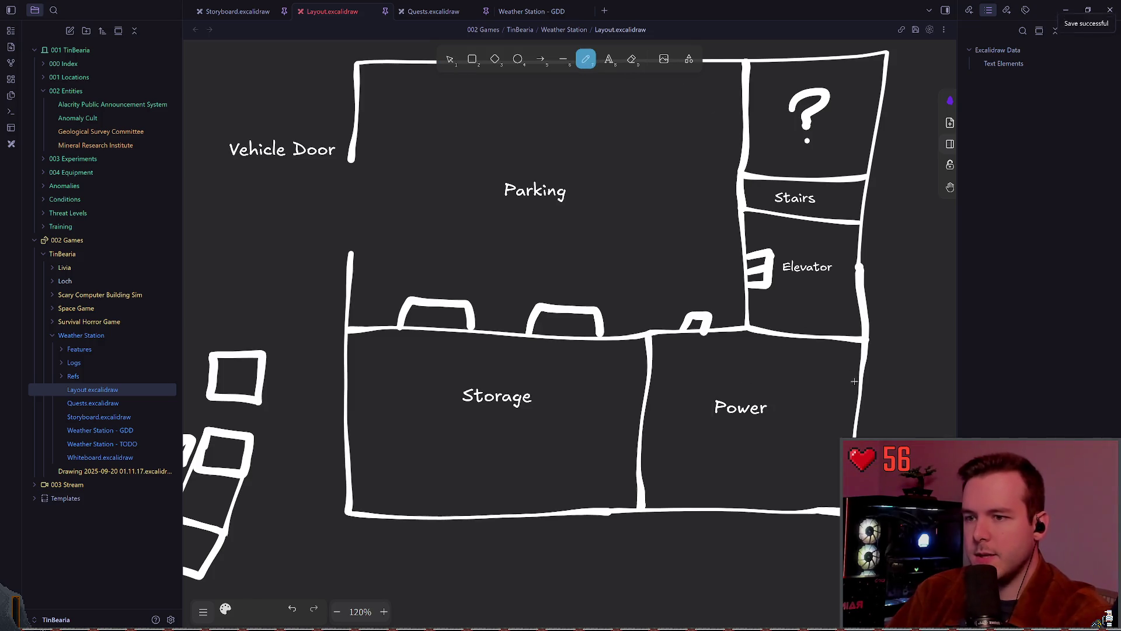
Add a 'Main Generator' text label below Power
left_click(616, 60)
left_click(808, 407)
type("Main Gene")
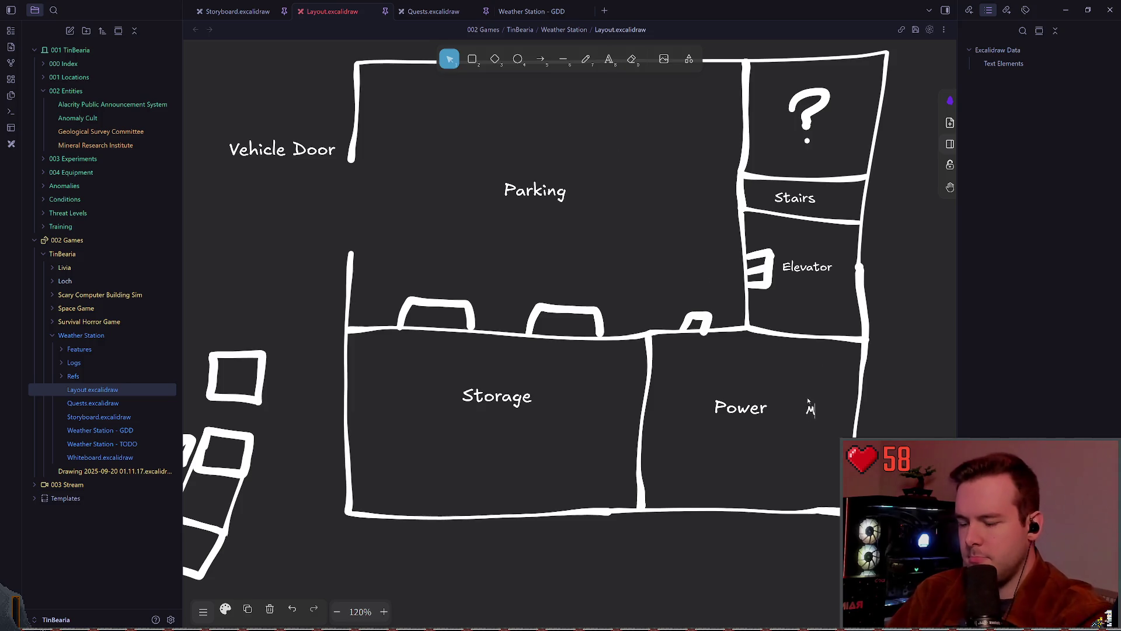
type("rator")
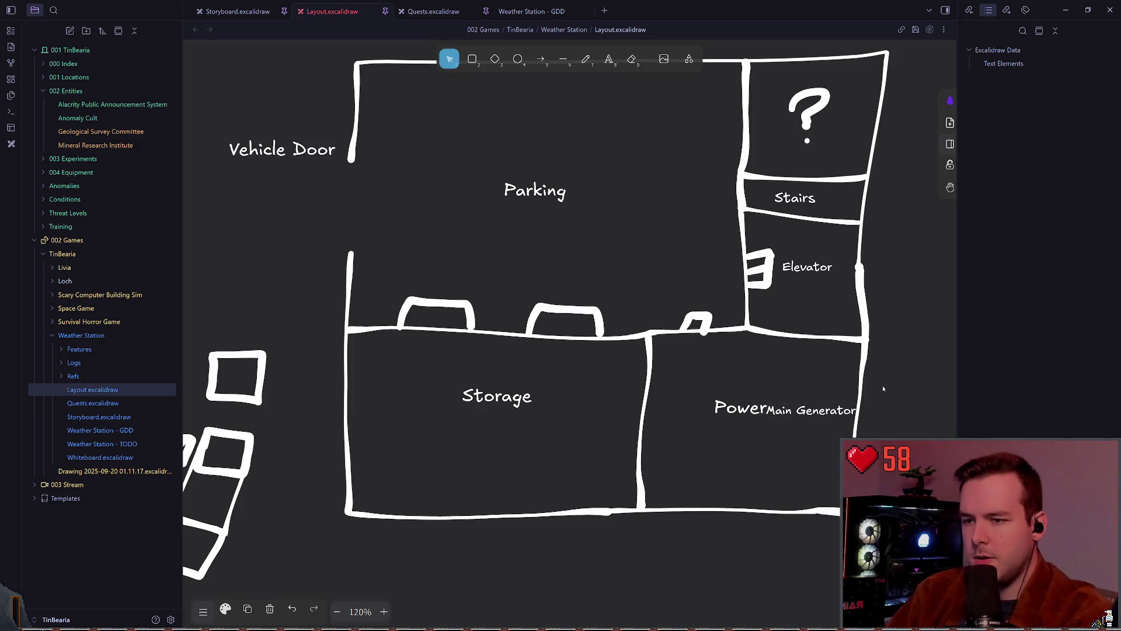
key("Escape")
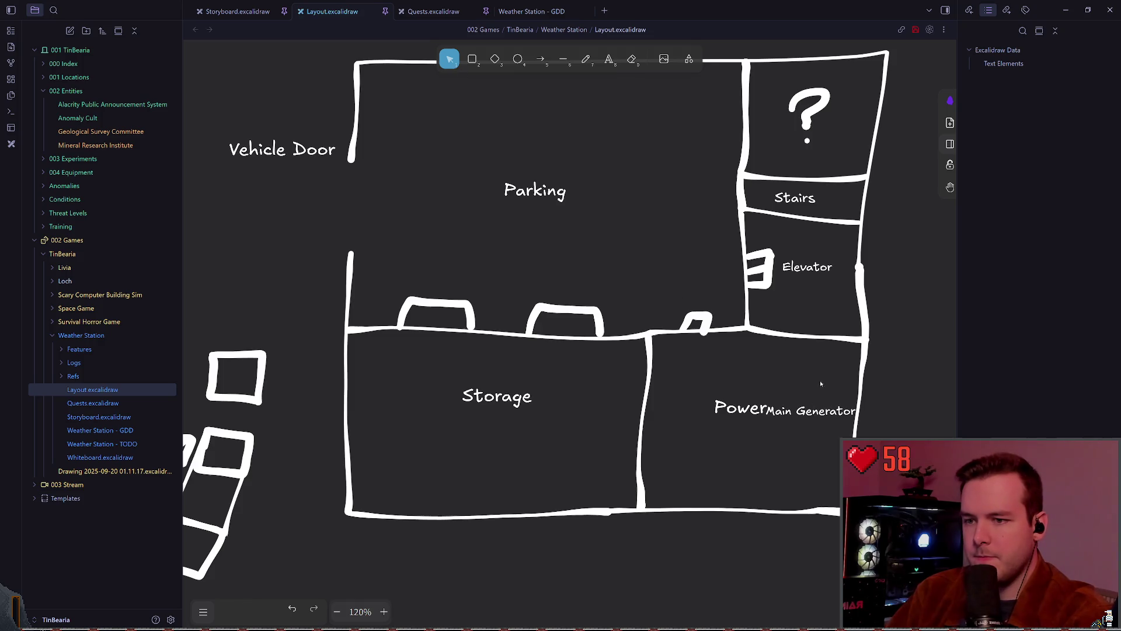
mouse_move(819, 410)
left_mouse_down()
mouse_move(801, 442)
mouse_move(712, 461)
left_mouse_up()
Duplicate the label and change the copy to 'Aux Generator'
key("ctrl+c")
key("ctrl+v")
double_click(708, 460)
double_click(676, 460)
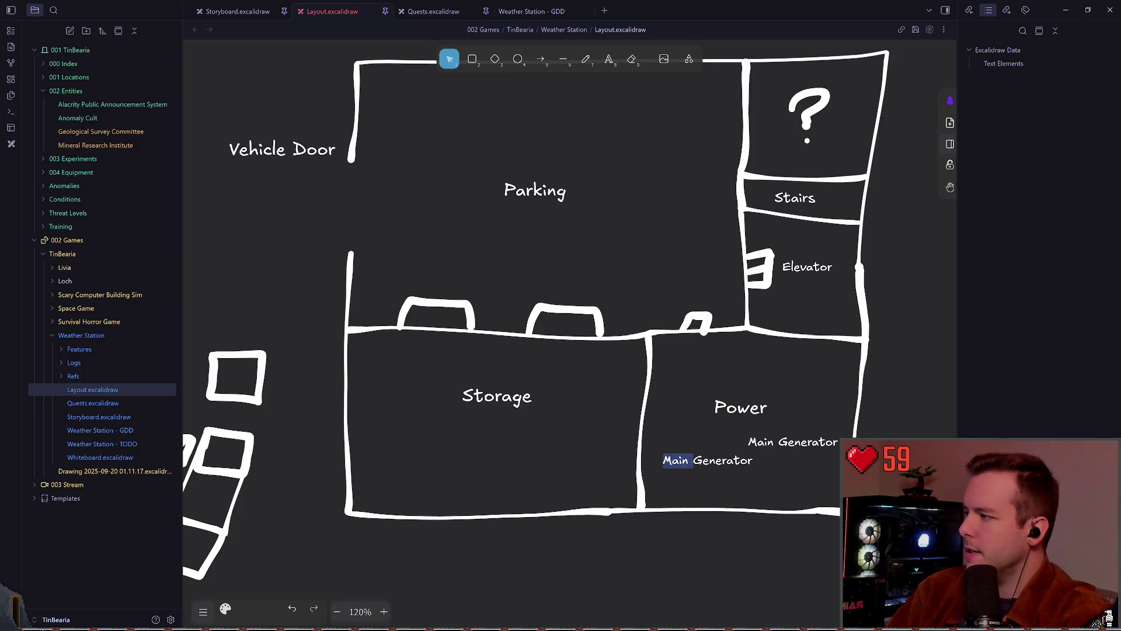
type("Aux")
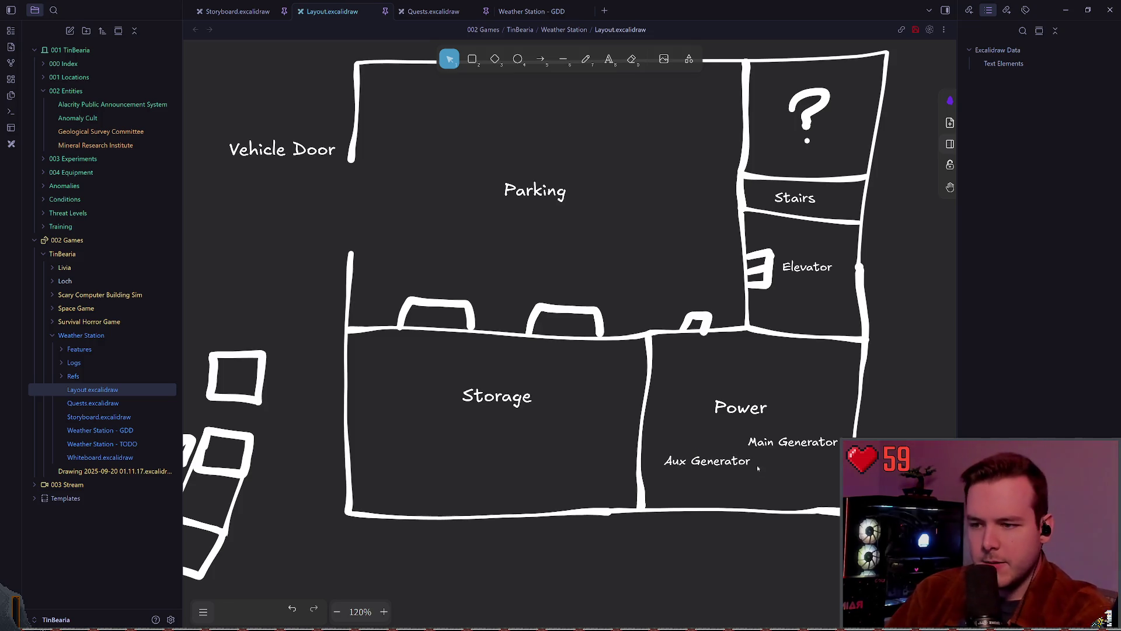
key("Escape")
left_click(719, 436)
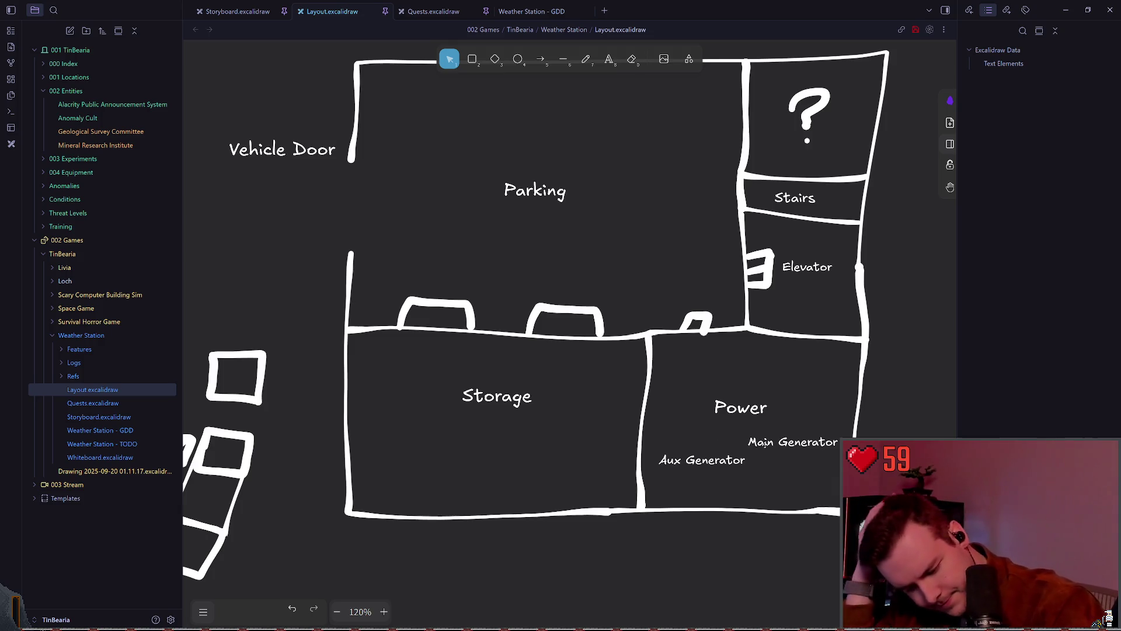
Break 'Aux Generator' onto two lines
double_click(702, 460)
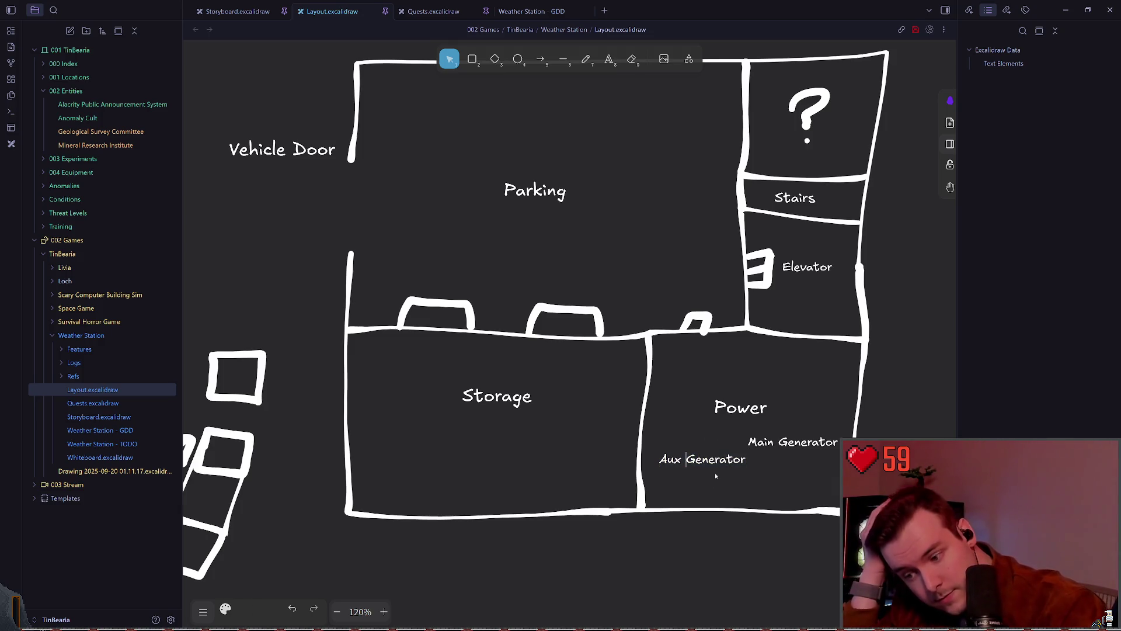
key("Home")
key("ctrl+Right")
key("BackSpace")
key("Return")
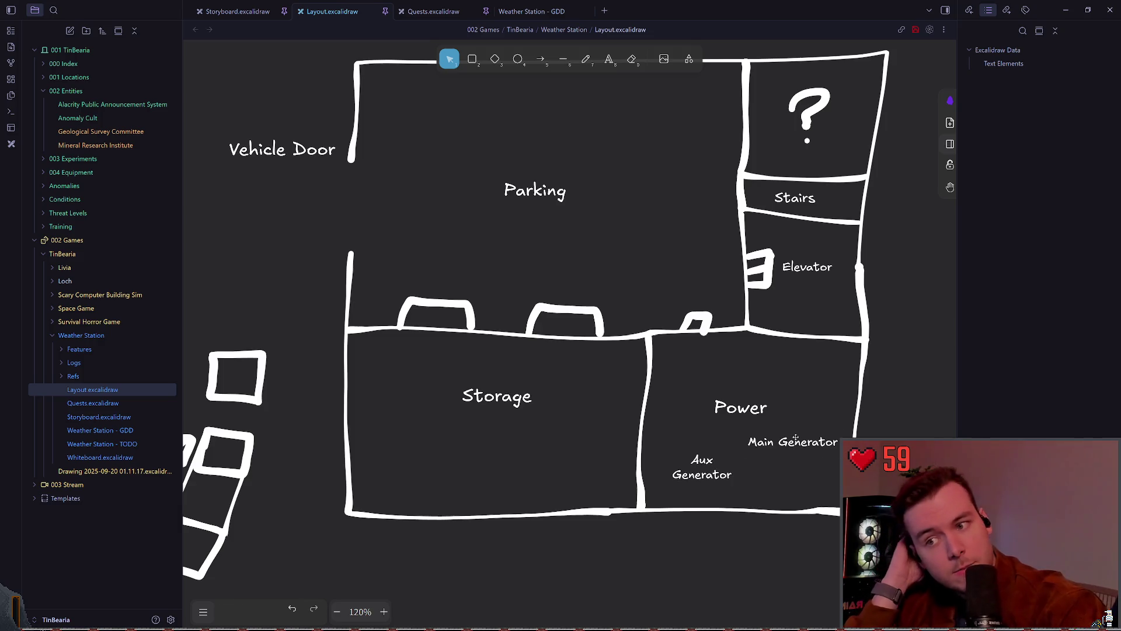
Break 'Main Generator' onto two lines and place both labels side by side in Power
double_click(796, 441)
left_click(780, 441)
key("BackSpace")
key("Return")
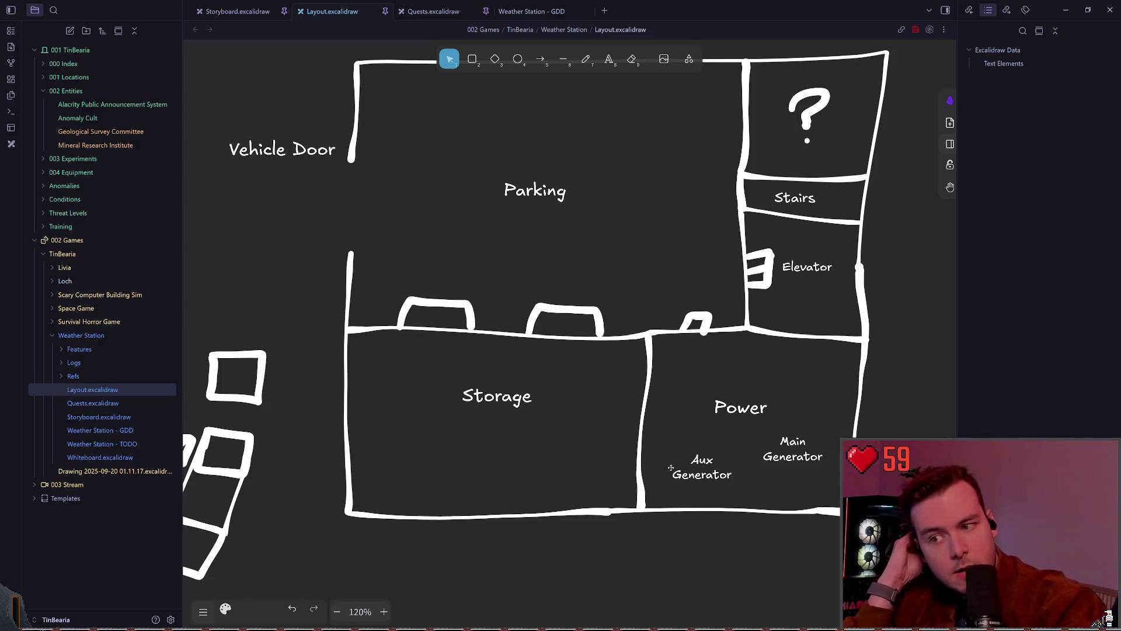
key("Escape")
left_click_drag(794, 448, 811, 445)
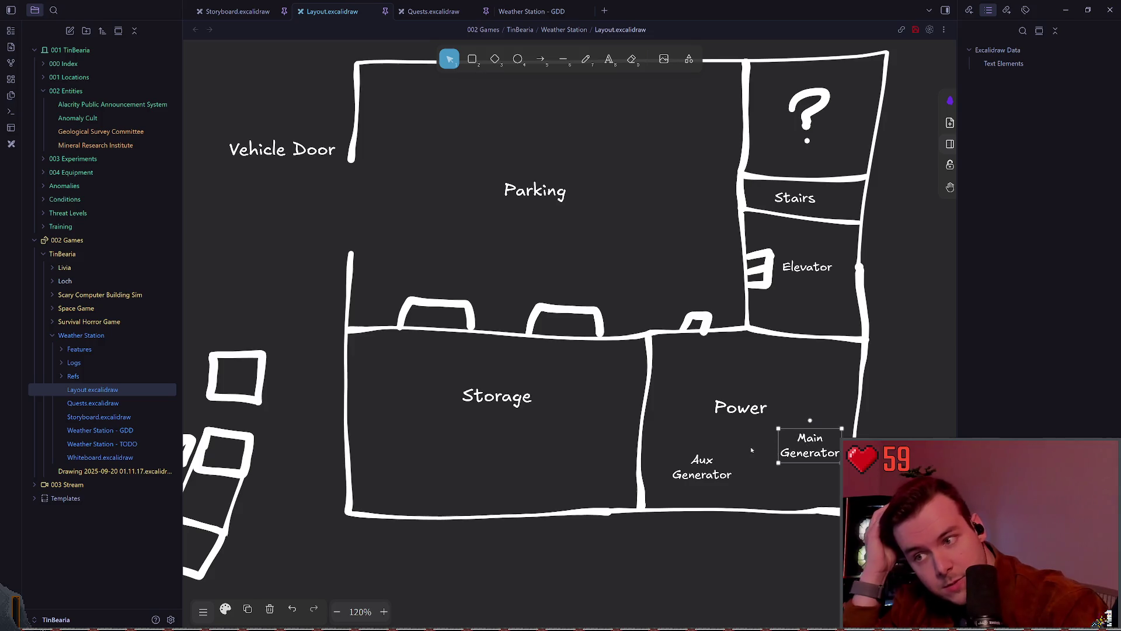
left_click_drag(705, 460, 692, 447)
key("Escape")
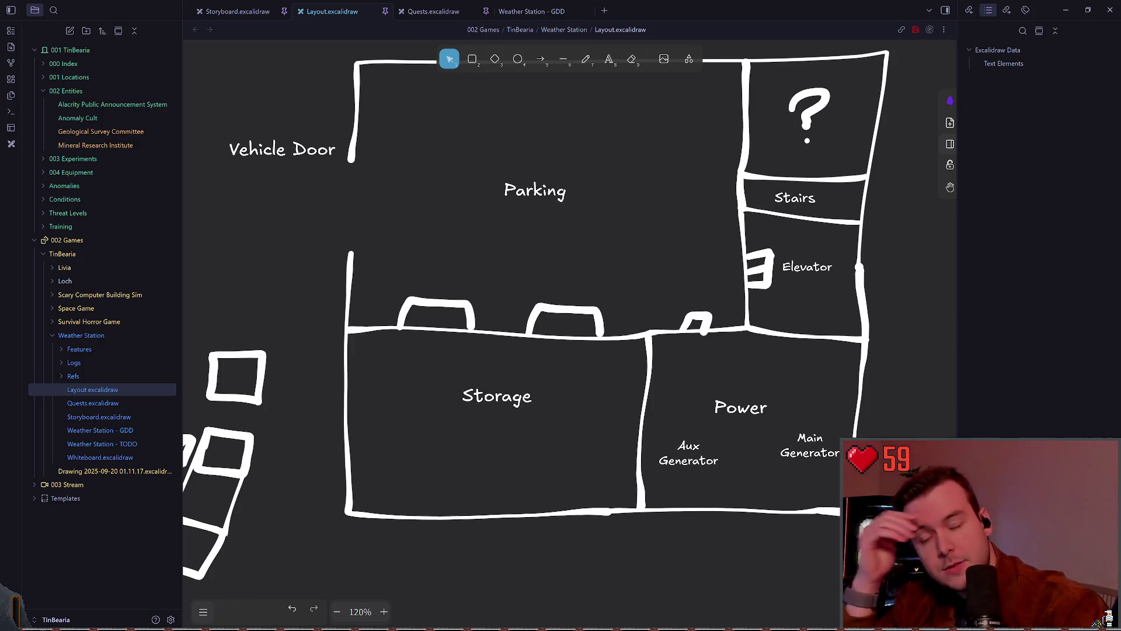